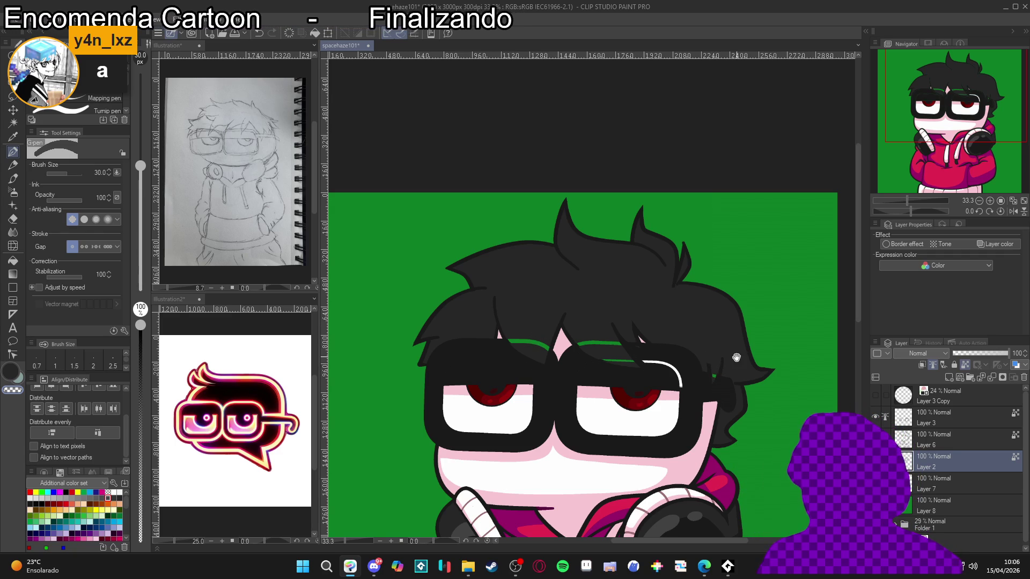
Step: Shrink the brush from 30 to 20, select Layer 7, and pick the Enclose and fill tool
left_click_drag(715, 377, 710, 374)
key("bracketleft")
key("bracketleft")
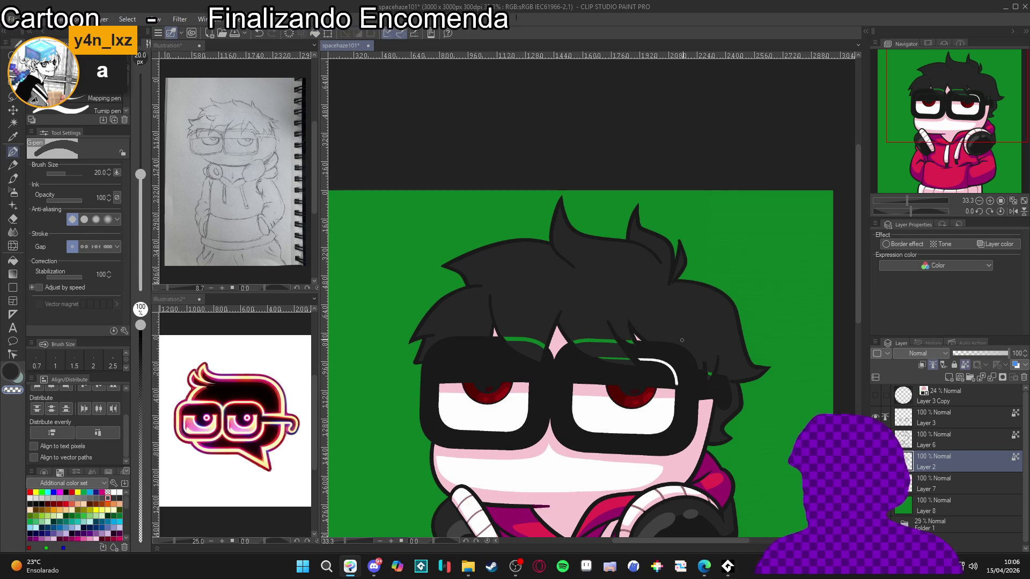
scroll(728, 273, "down", 1)
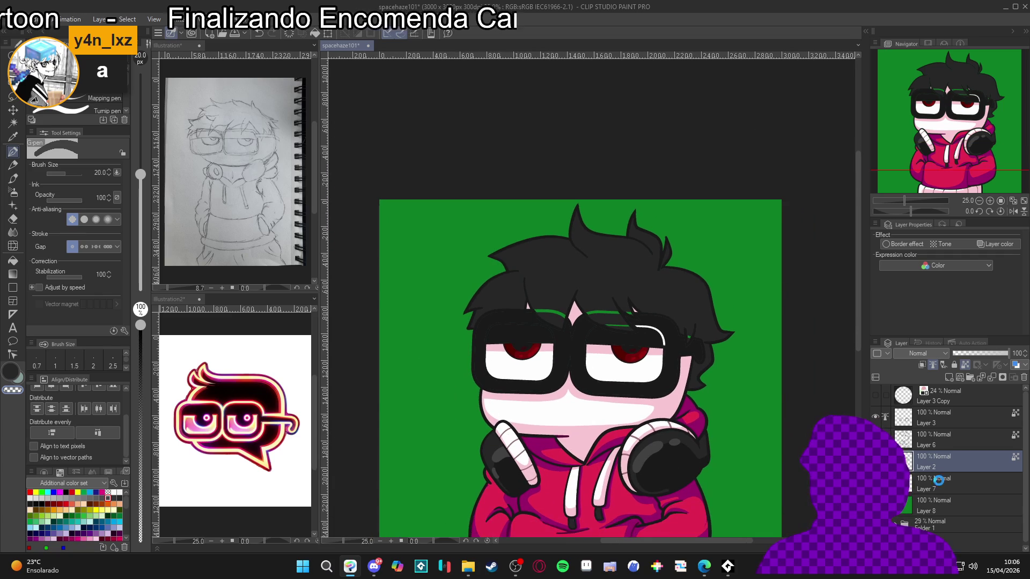
left_click(939, 485)
key("g")
scroll(614, 320, "up", 2)
Step: Fill the green gaps above both glasses lenses with dark colour using Enclose and fill
key("g")
left_click_drag(628, 326, 639, 305)
left_click_drag(509, 294, 497, 298)
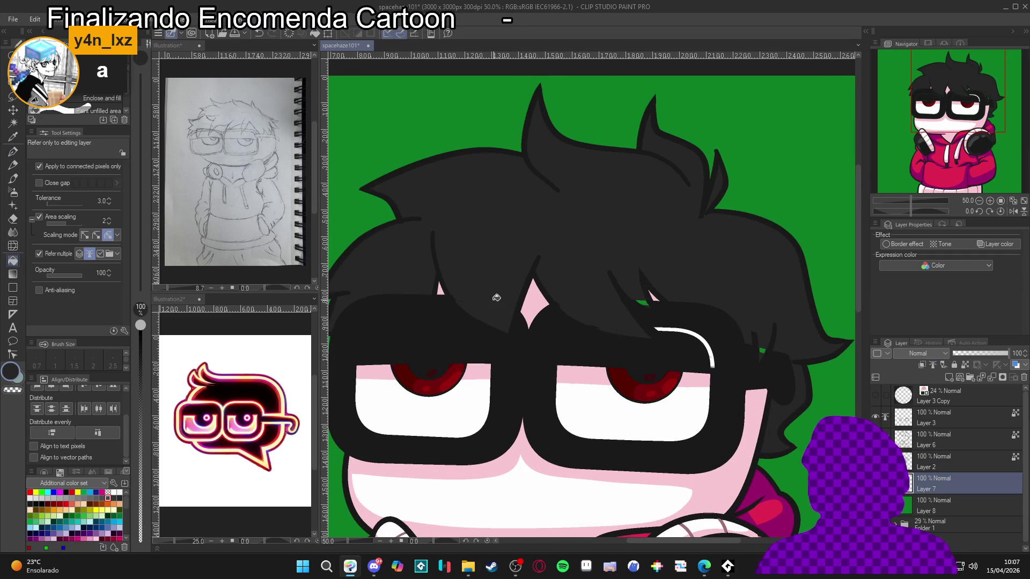
scroll(693, 311, "up", 1)
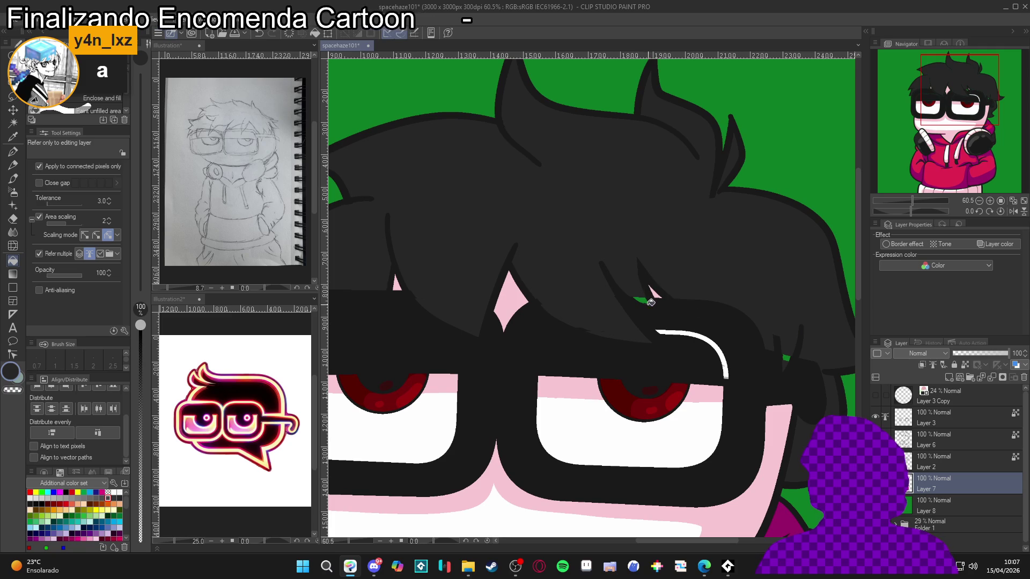
left_click(645, 299)
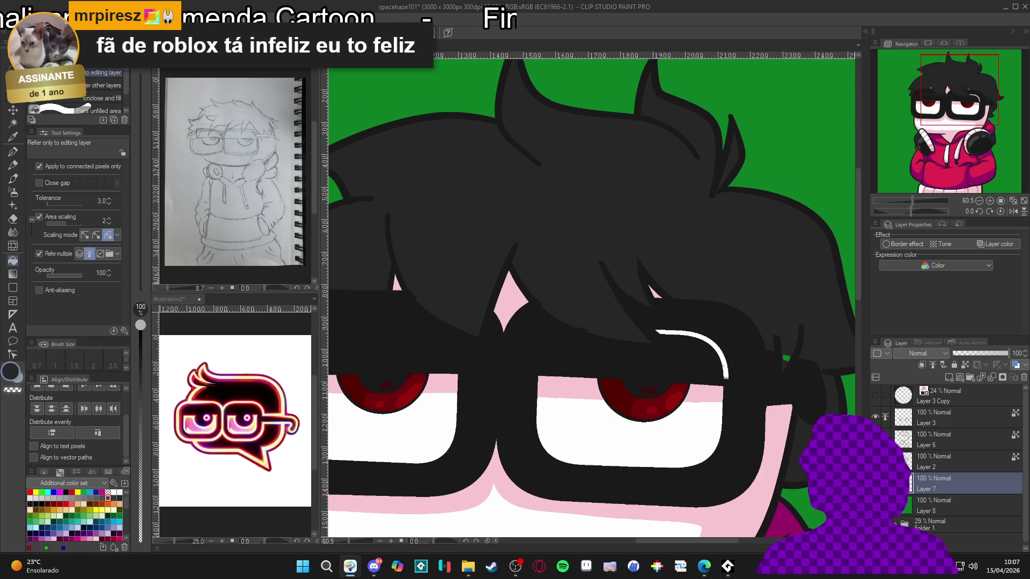
Step: Make Layer 6's hair outlines visible, select Layer 2 with the pen, and save
left_click(875, 439)
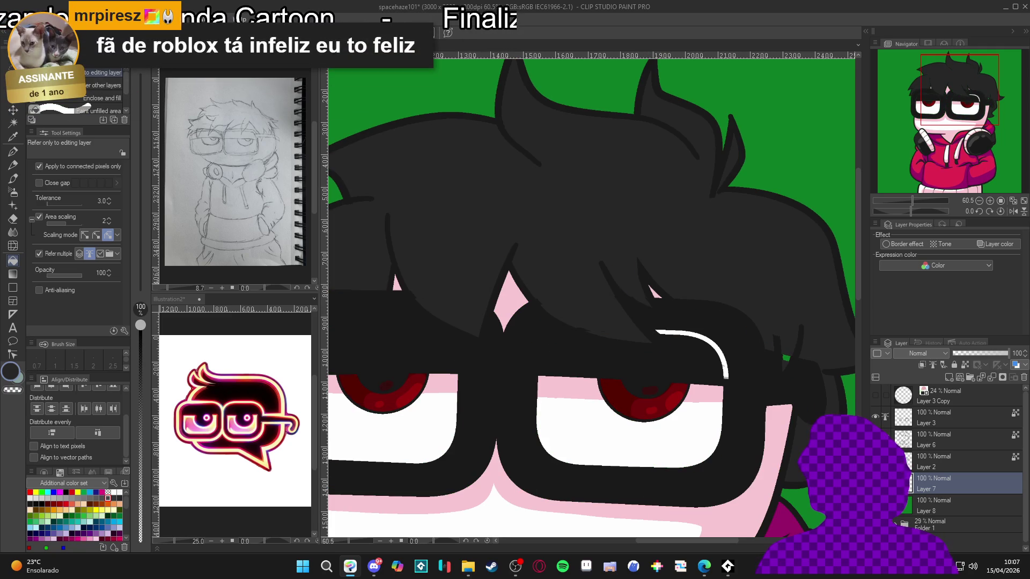
left_click(915, 462)
key("p")
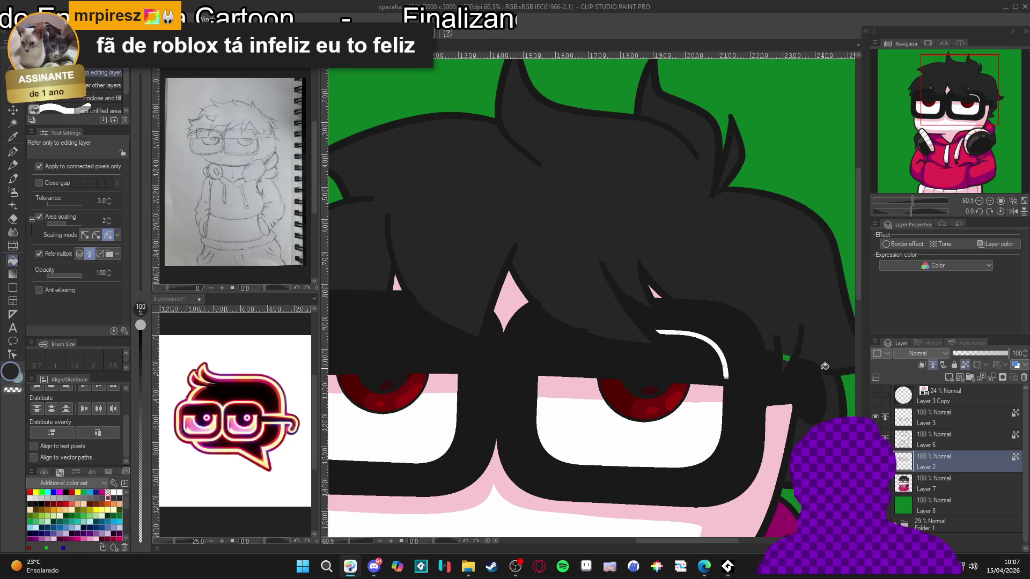
left_click_drag(559, 317, 570, 342)
key("ctrl+s")
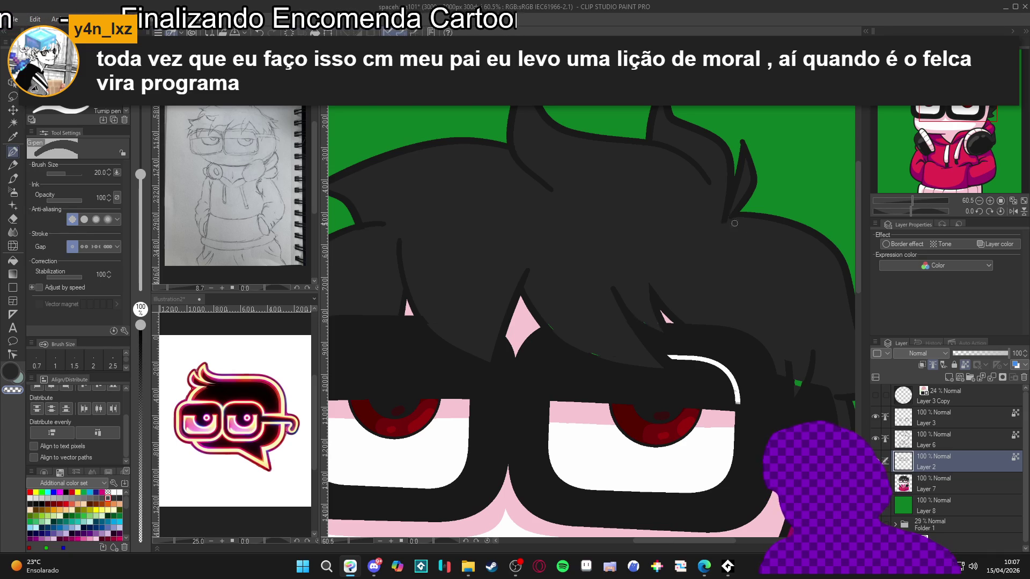
Step: Look over the left hair, briefly select Layer 7, then return to Layer 2
scroll(796, 354, "down", 1)
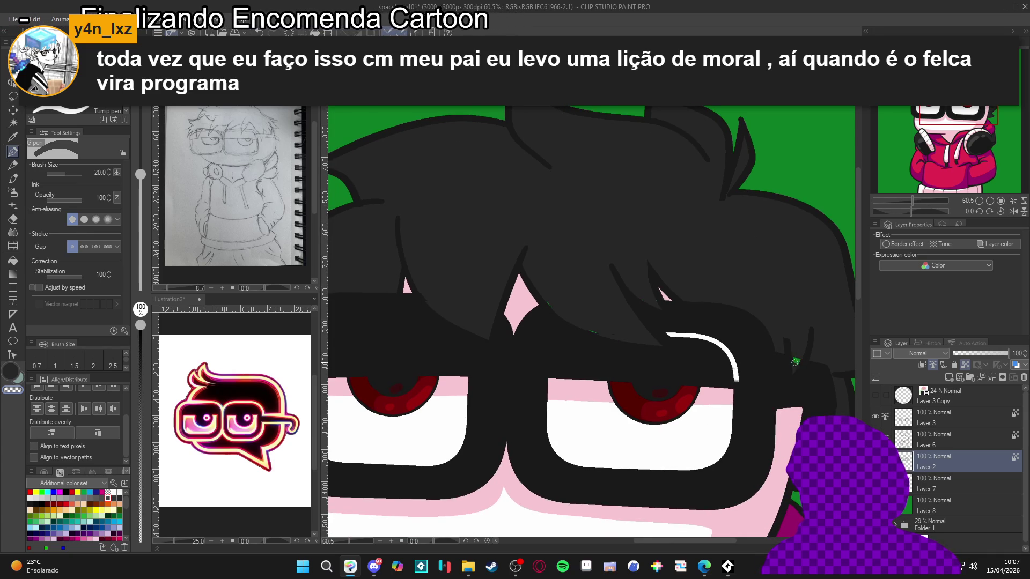
left_click_drag(431, 291, 486, 333)
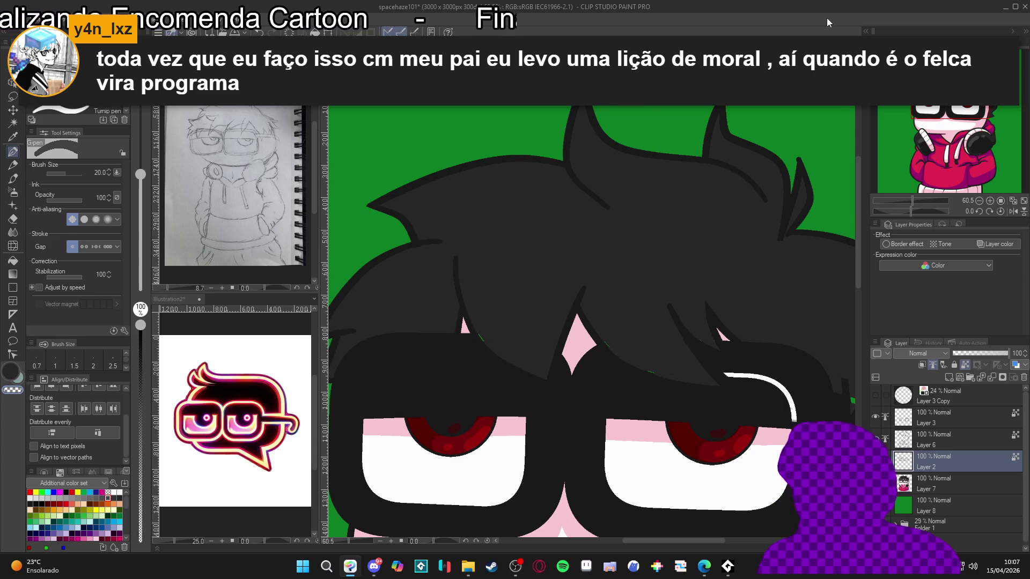
left_click(948, 488)
scroll(687, 333, "up", 1)
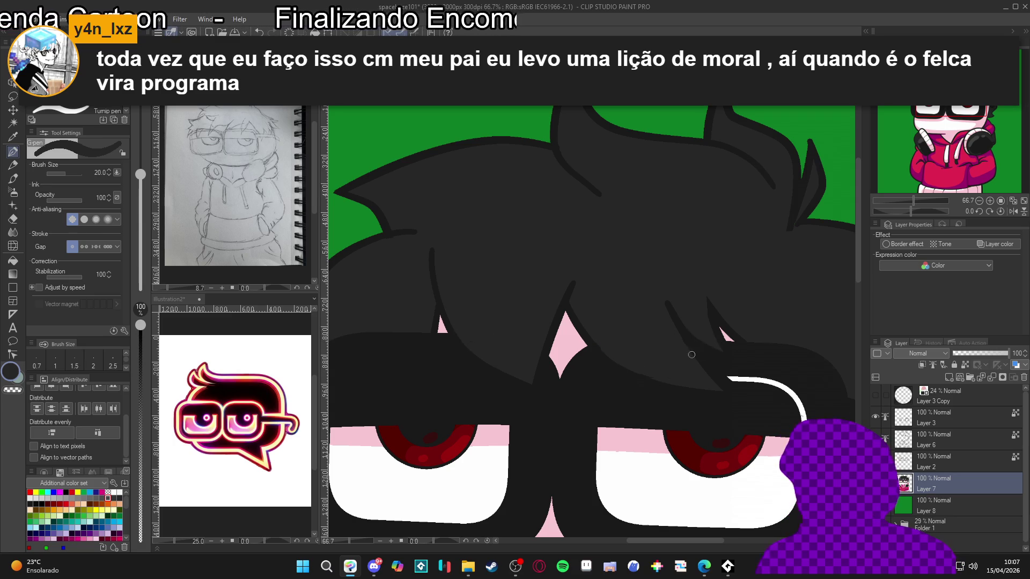
scroll(719, 345, "down", 4)
scroll(723, 366, "up", 3)
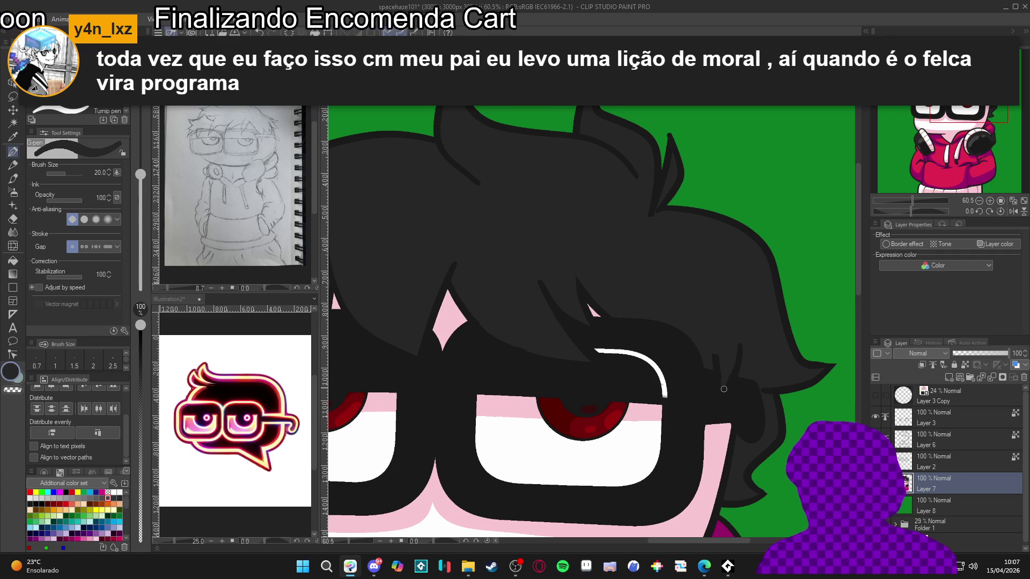
scroll(724, 389, "down", 3)
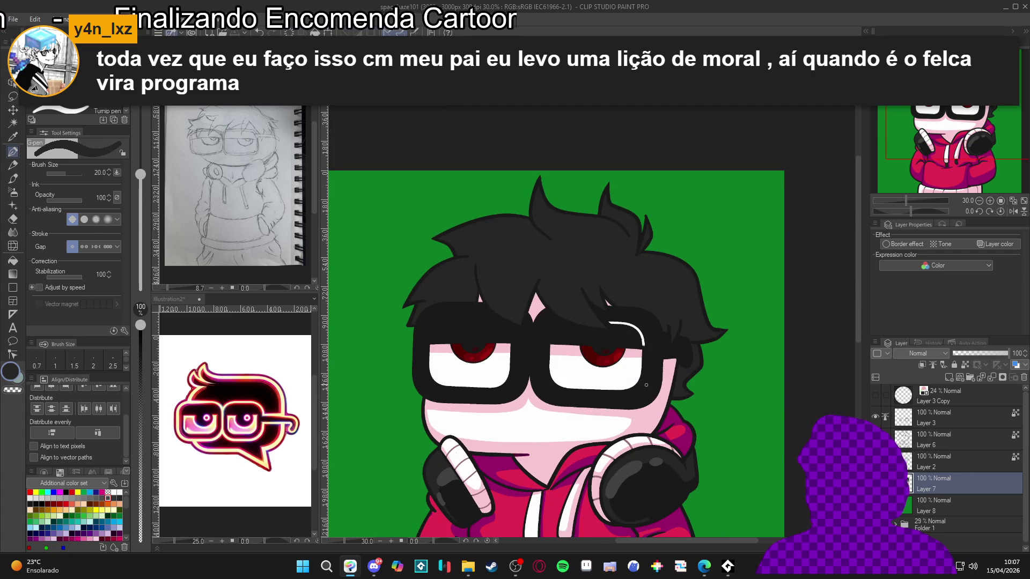
scroll(645, 382, "down", 1)
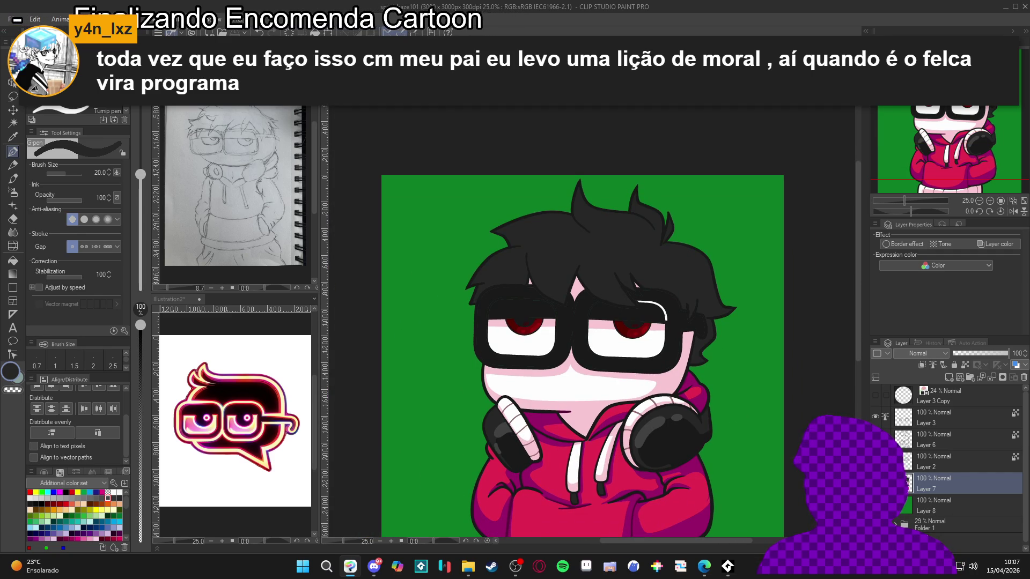
left_click(667, 324, "ctrl+shift")
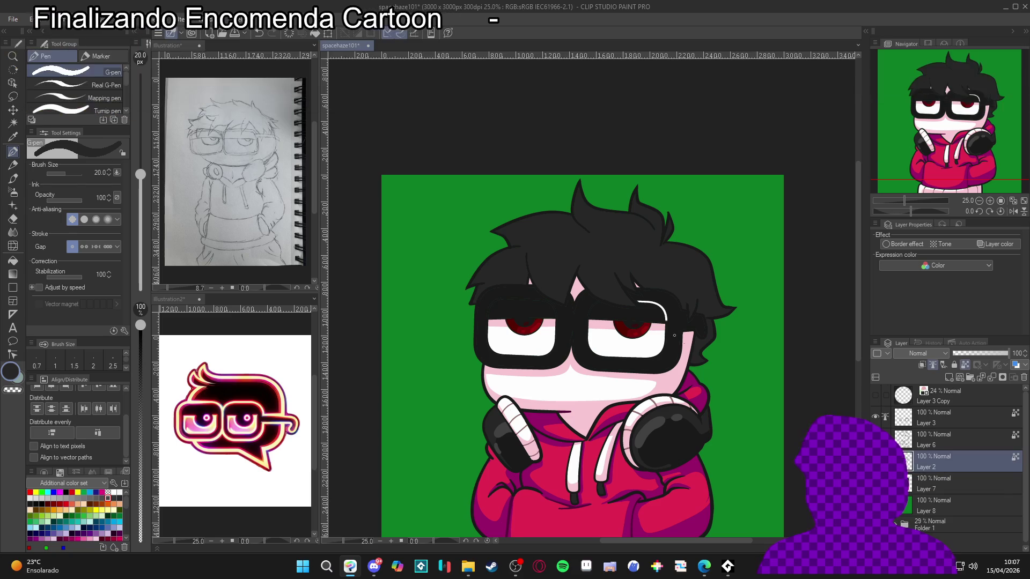
Step: Switch the drawing colour to white and add a small highlight near the hair
scroll(674, 322, "up", 1)
scroll(674, 322, "up", 3)
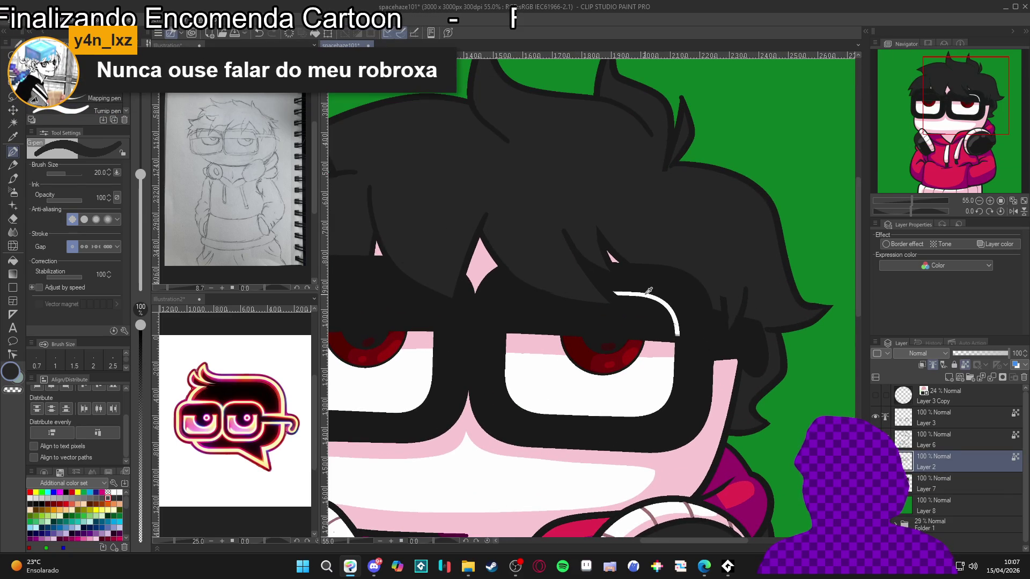
key("x")
scroll(630, 303, "left", 2)
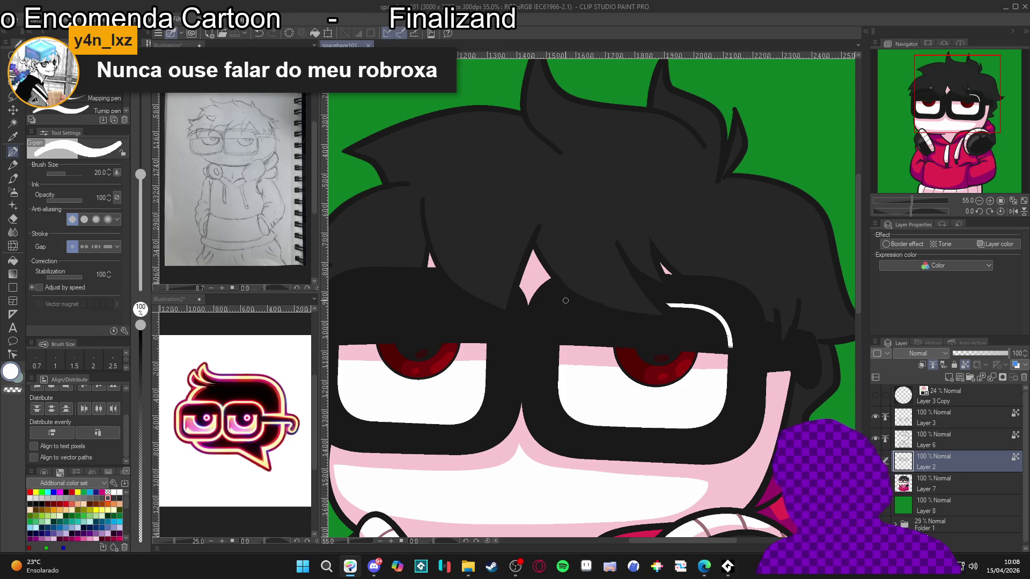
mouse_move(573, 310)
left_mouse_down()
mouse_move(588, 308)
mouse_move(559, 332)
left_mouse_up()
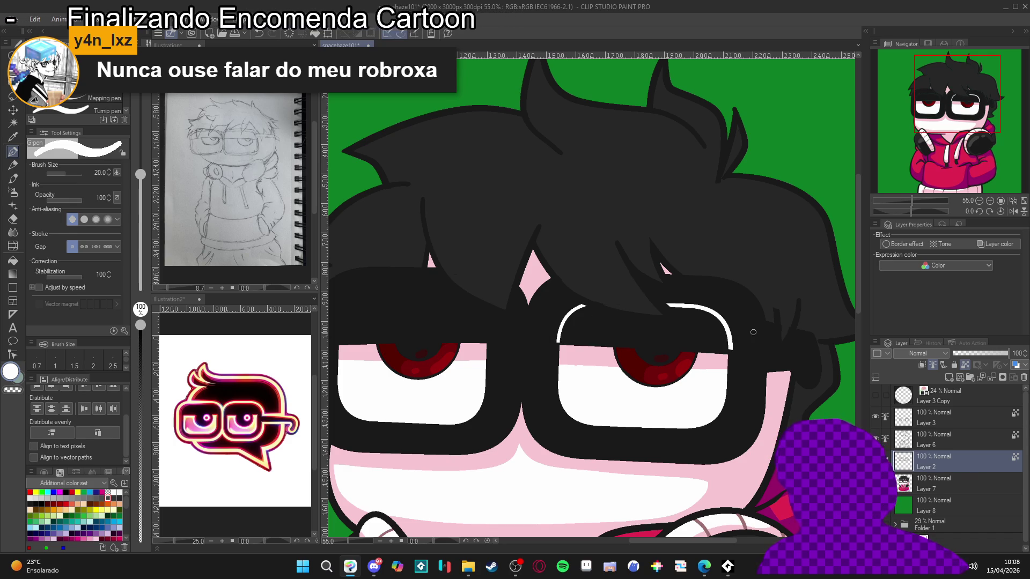
Step: Draw white highlight arcs along the top rims of the glasses frames
scroll(753, 332, "down", 2)
left_click_drag(536, 354, 609, 424)
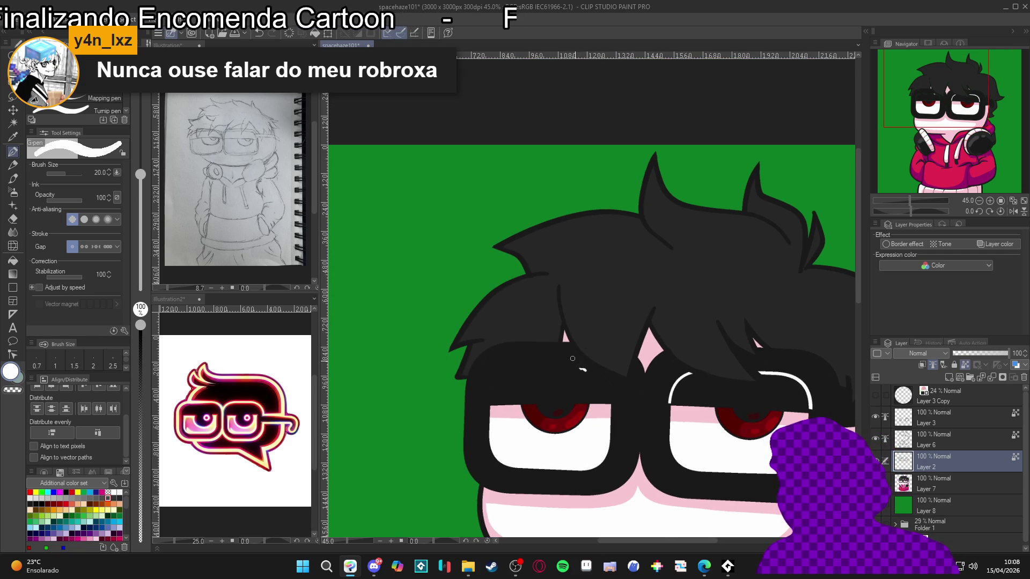
mouse_move(583, 370)
left_mouse_down()
mouse_move(599, 377)
mouse_move(505, 368)
left_mouse_up()
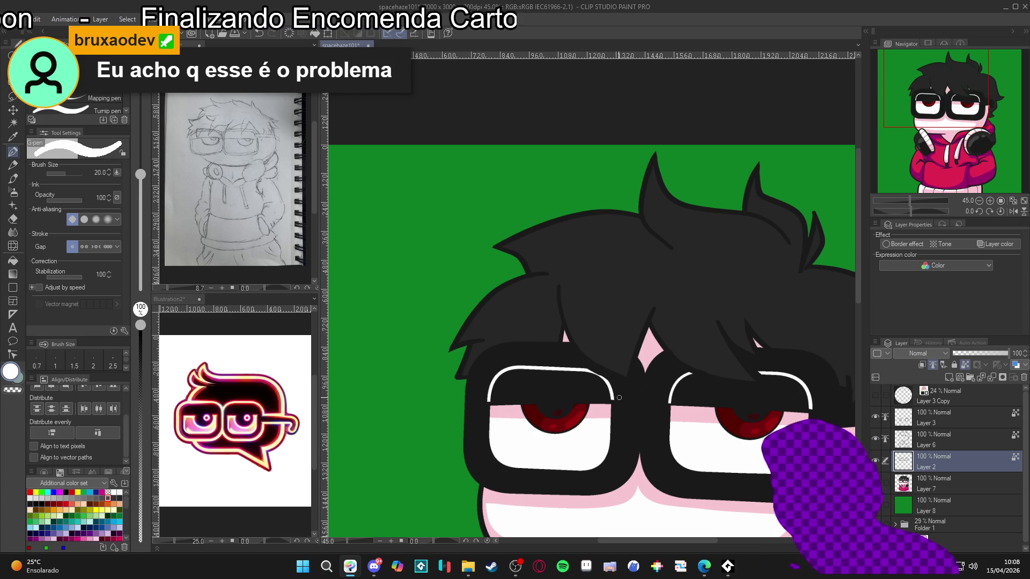
left_click_drag(587, 371, 605, 379)
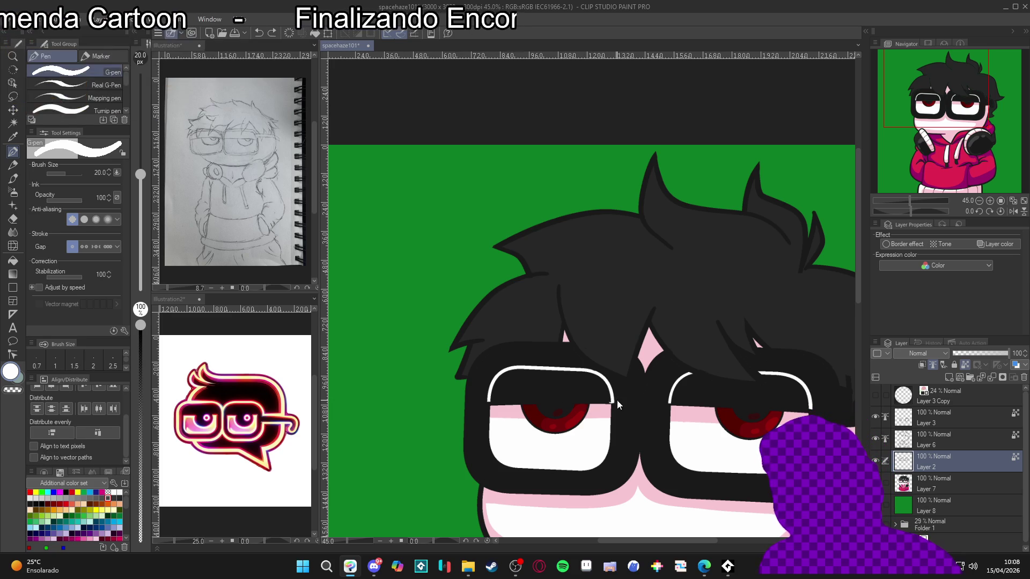
left_click_drag(613, 402, 614, 403)
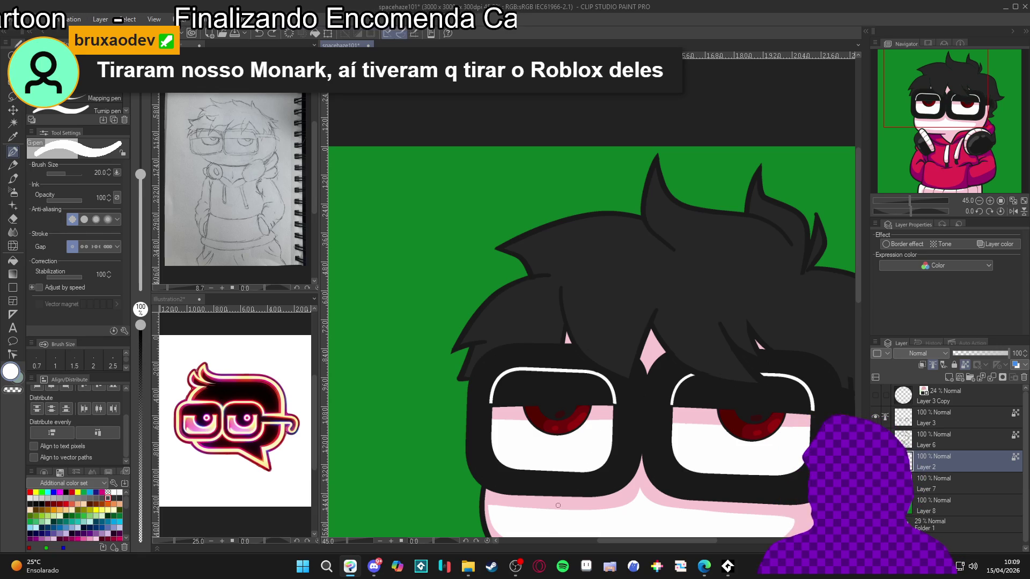
scroll(605, 466, "down", 1)
Step: Show and select Layer 3, then add a new layer above it
scroll(639, 425, "down", 1)
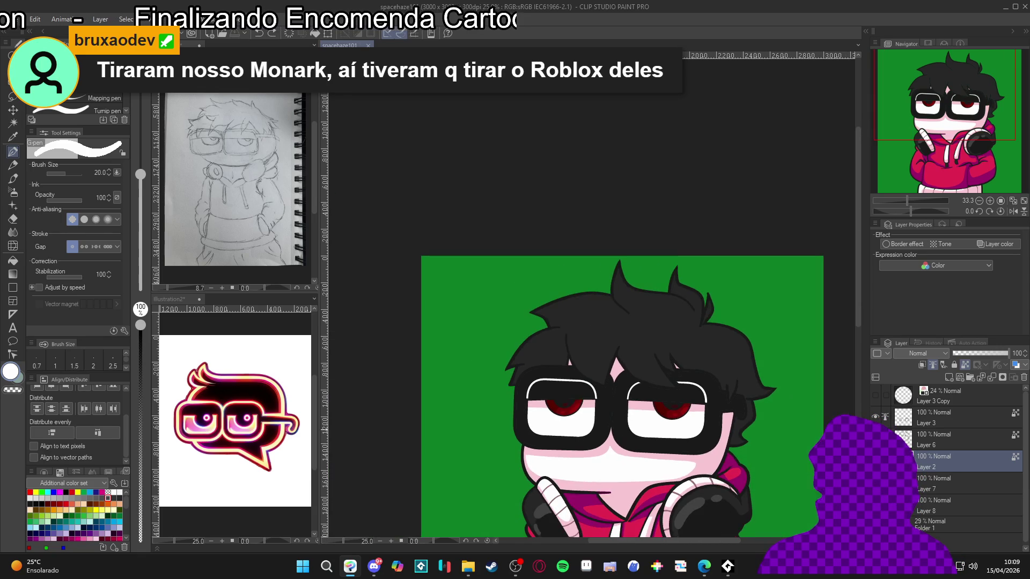
scroll(729, 419, "down", 1)
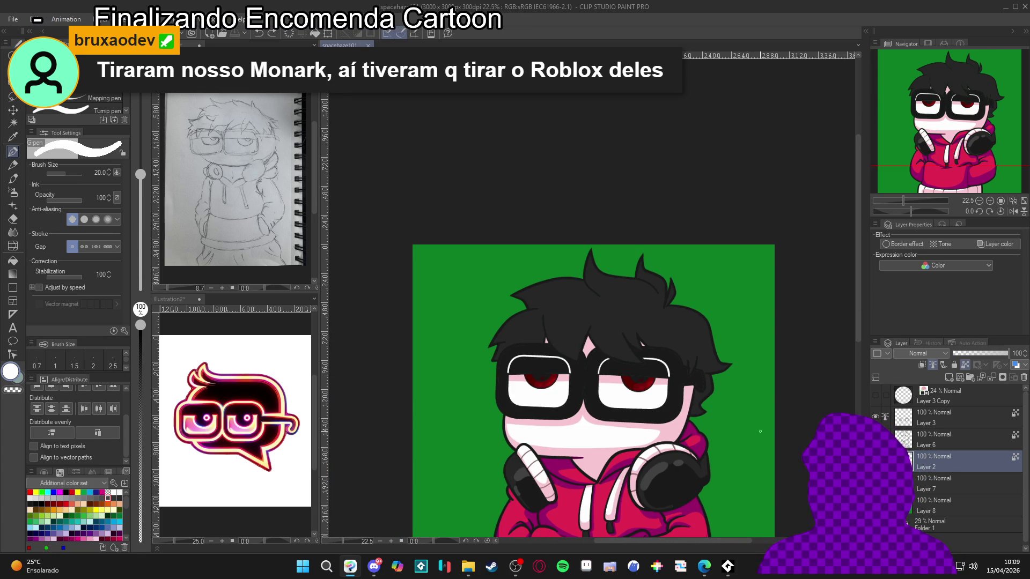
left_click(878, 416)
left_click(923, 427)
scroll(596, 391, "up", 1)
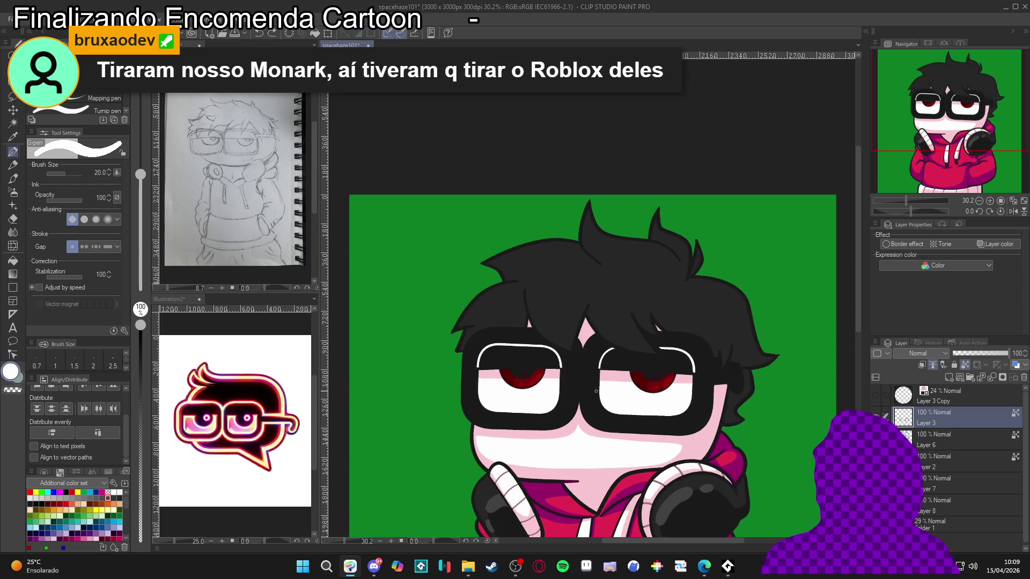
key("ctrl+shift+n")
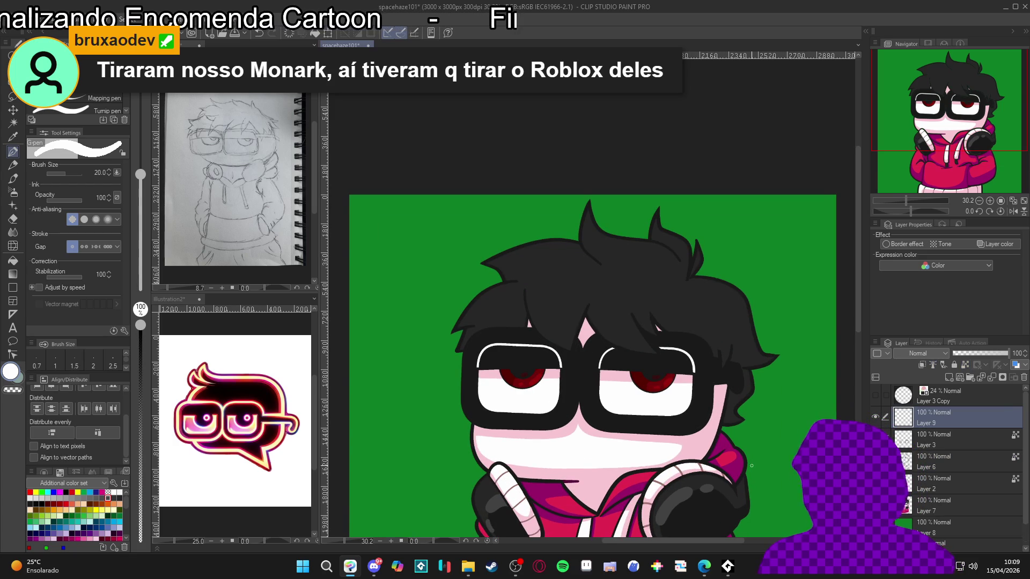
Step: On a rotated canvas, add white highlights to both eyes with a size-30 brush, then reset rotation
left_click_drag(656, 410, 680, 331)
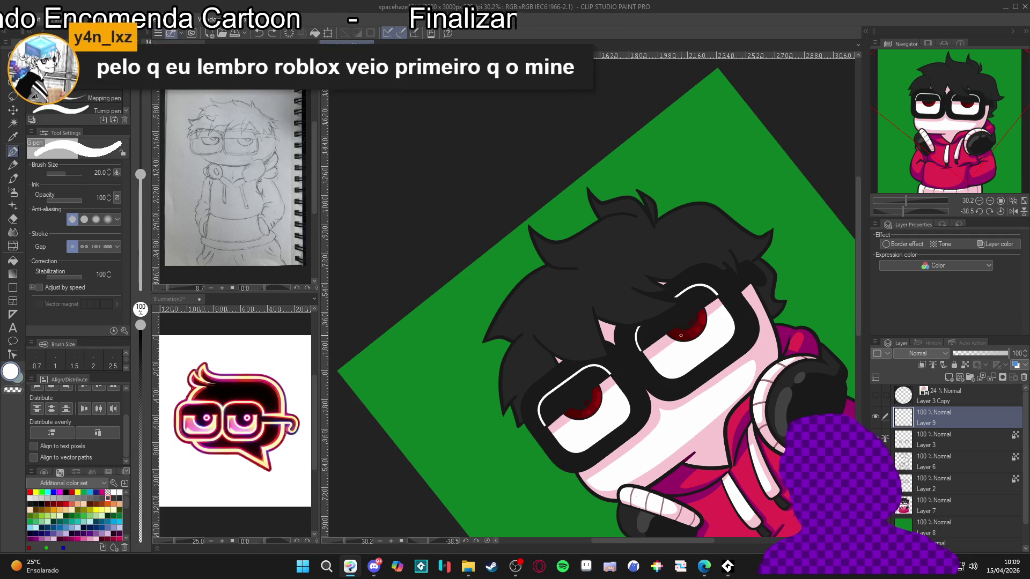
key("bracketright")
key("bracketright")
left_click_drag(679, 330, 686, 325)
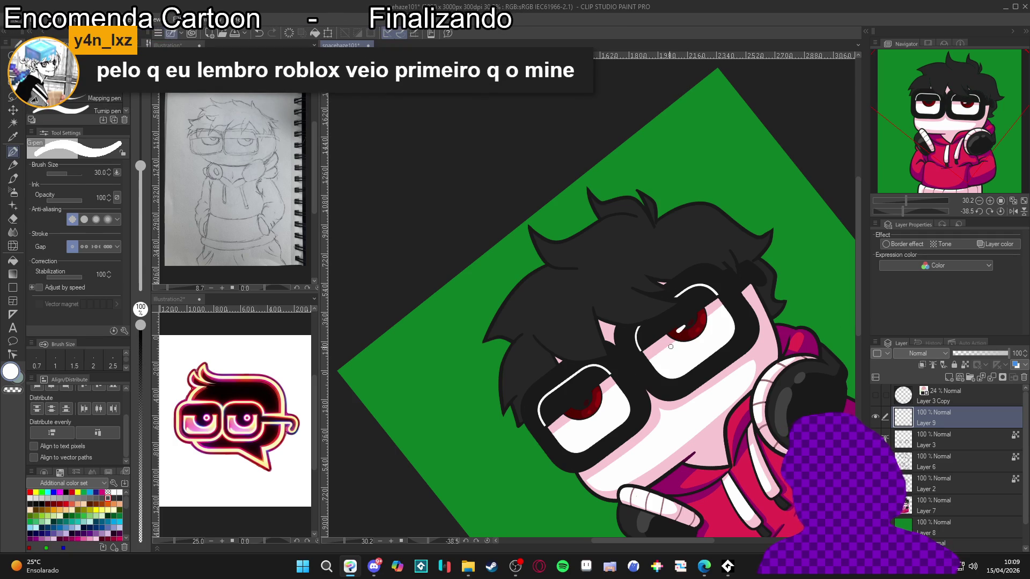
left_click_drag(571, 414, 579, 407)
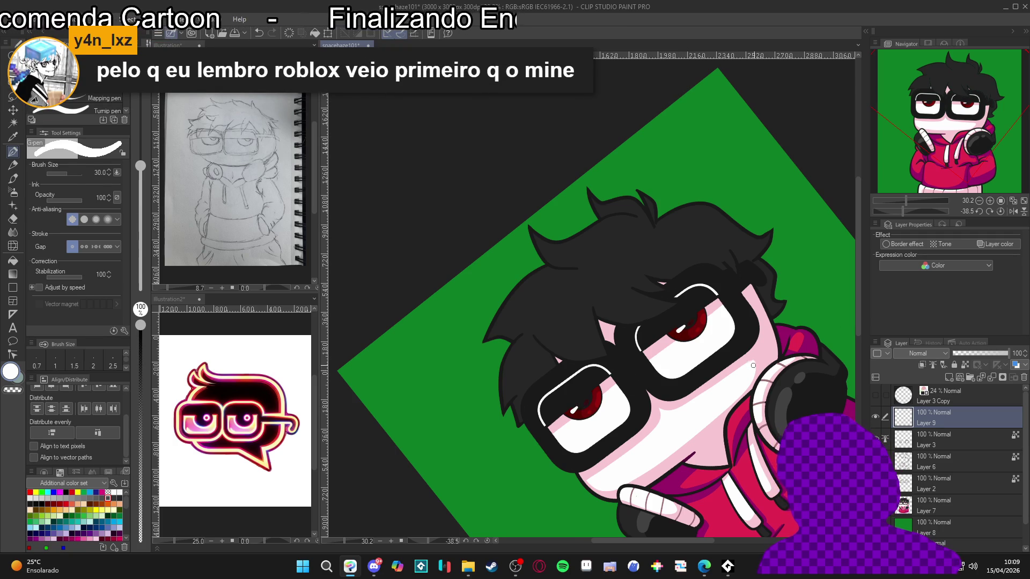
key("ctrl+at")
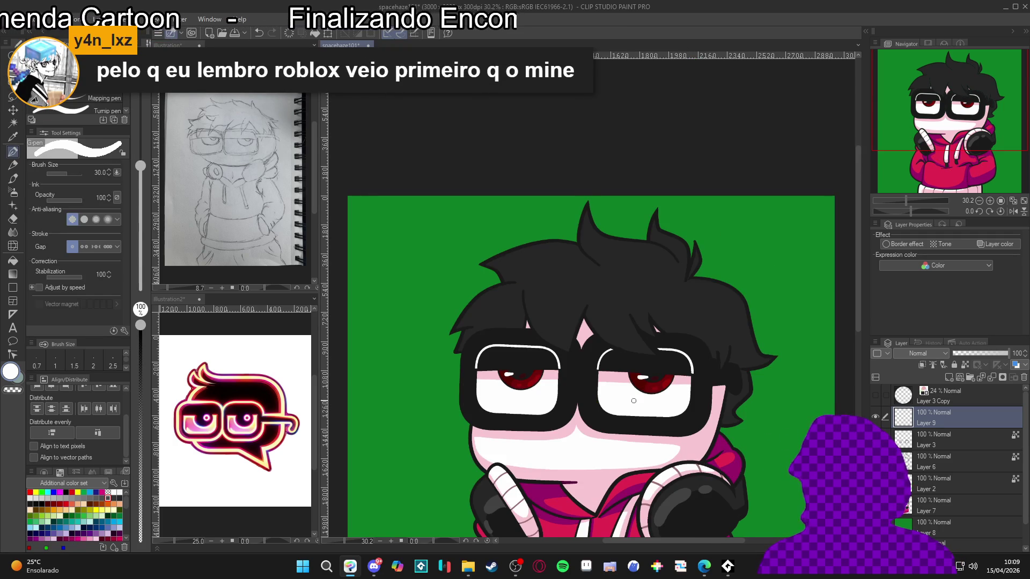
Step: Select Layer 7, fit the whole chibi drawing in view, and auto-select the hair region
scroll(600, 430, "down", 1)
left_click_drag(601, 470, 580, 380)
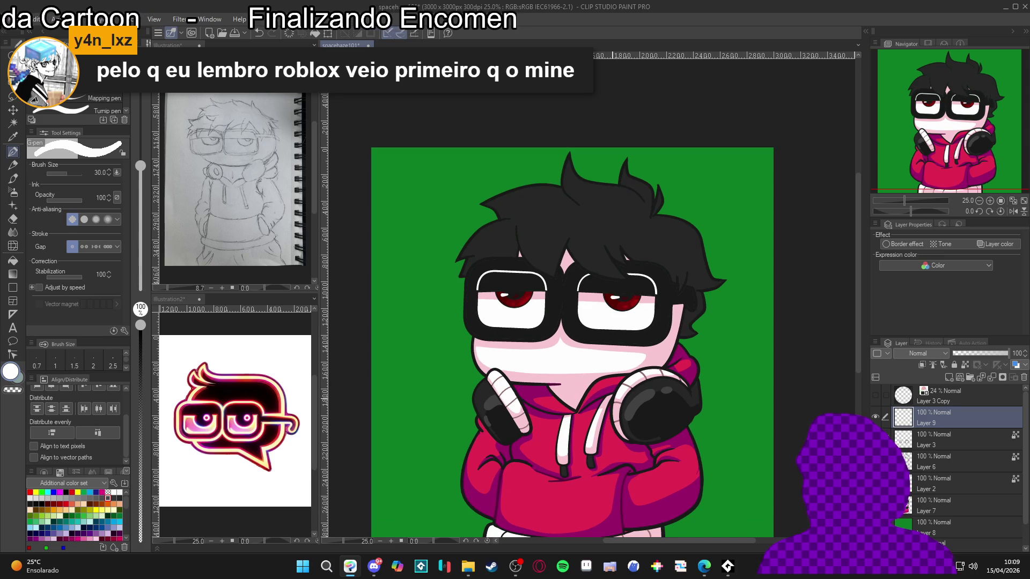
left_click(925, 512)
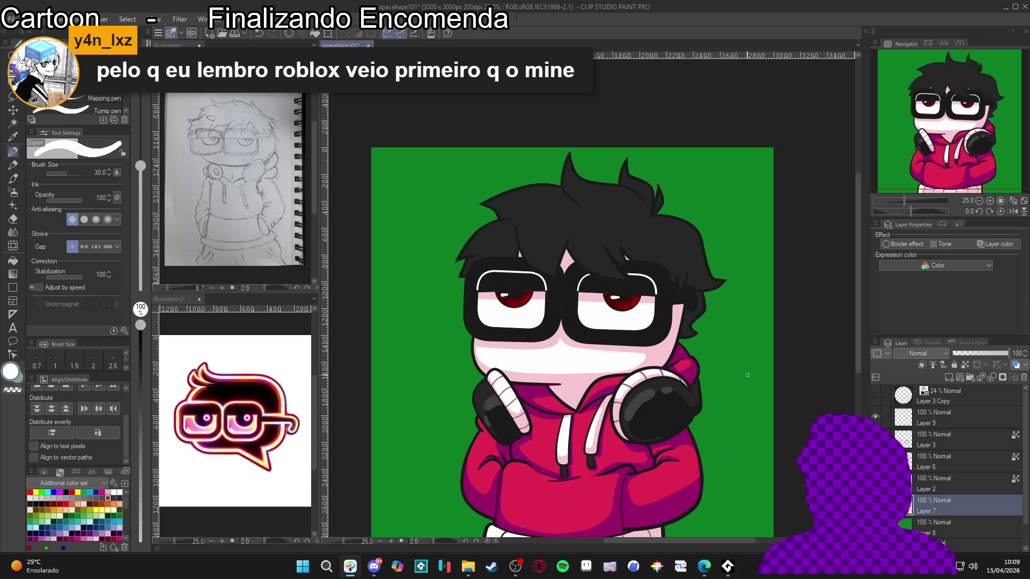
scroll(635, 297, "down", 1)
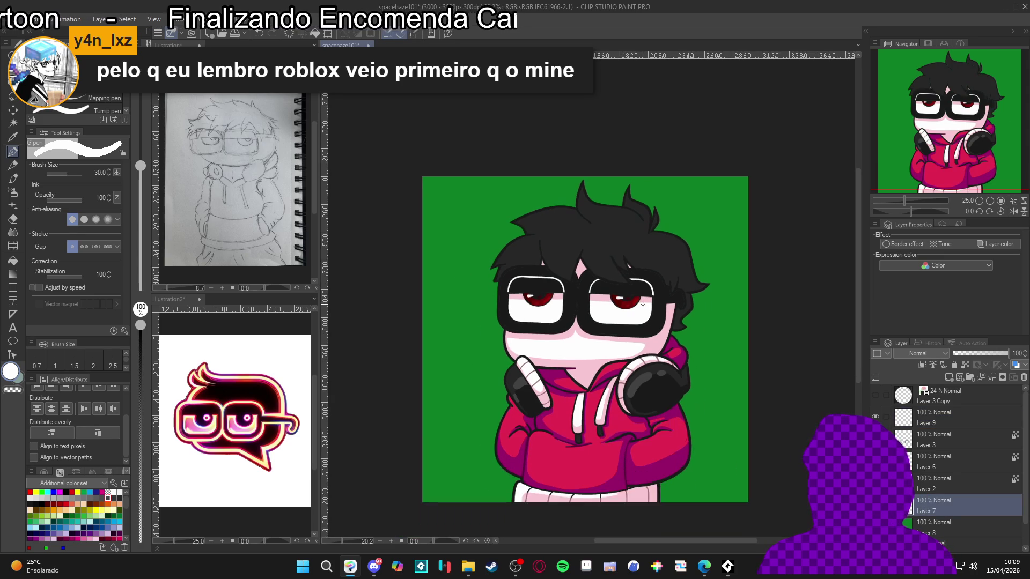
mouse_move(635, 297)
left_mouse_down()
mouse_move(613, 329)
mouse_move(629, 313)
left_mouse_up()
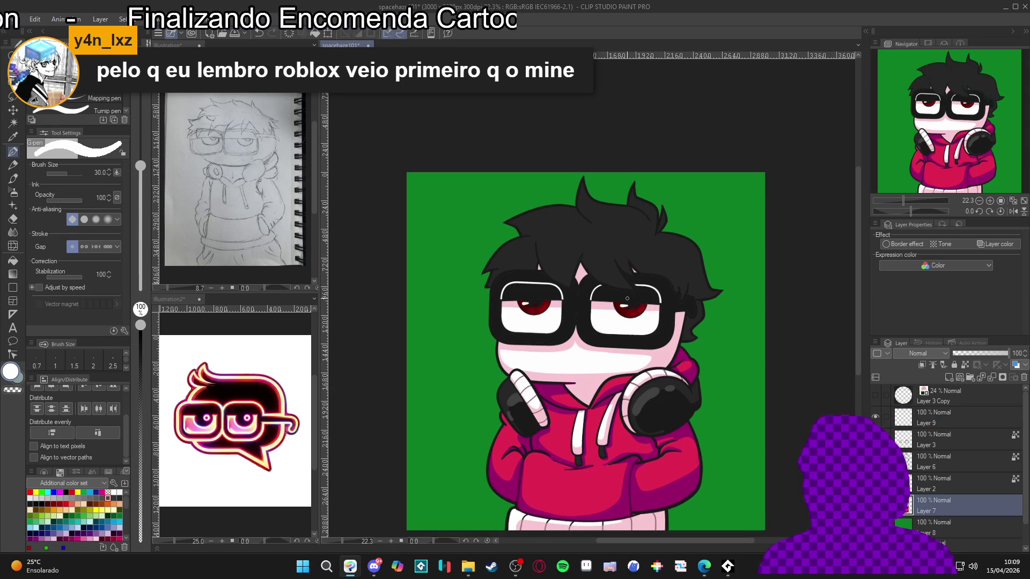
scroll(633, 283, "up", 1)
key("w")
left_click(668, 266)
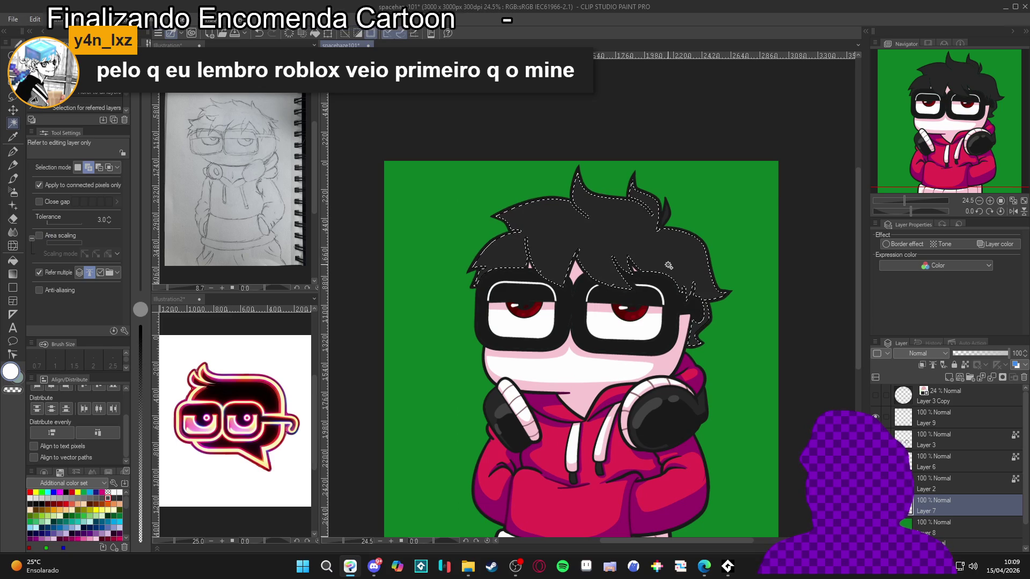
Step: Zoom and pan so the whole chibi character is back in view
scroll(659, 224, "up", 1)
scroll(675, 247, "down", 1)
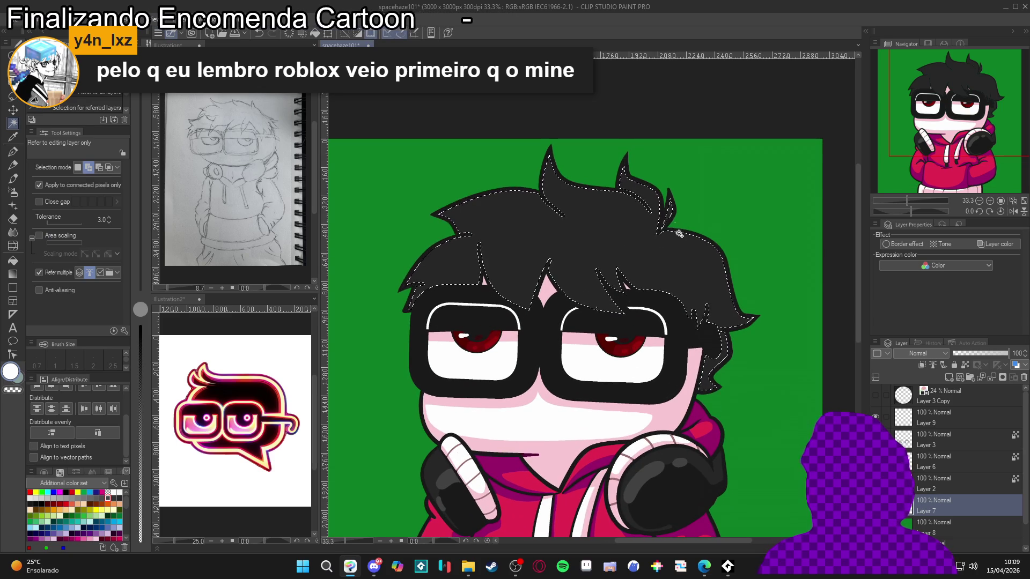
scroll(724, 301, "down", 1)
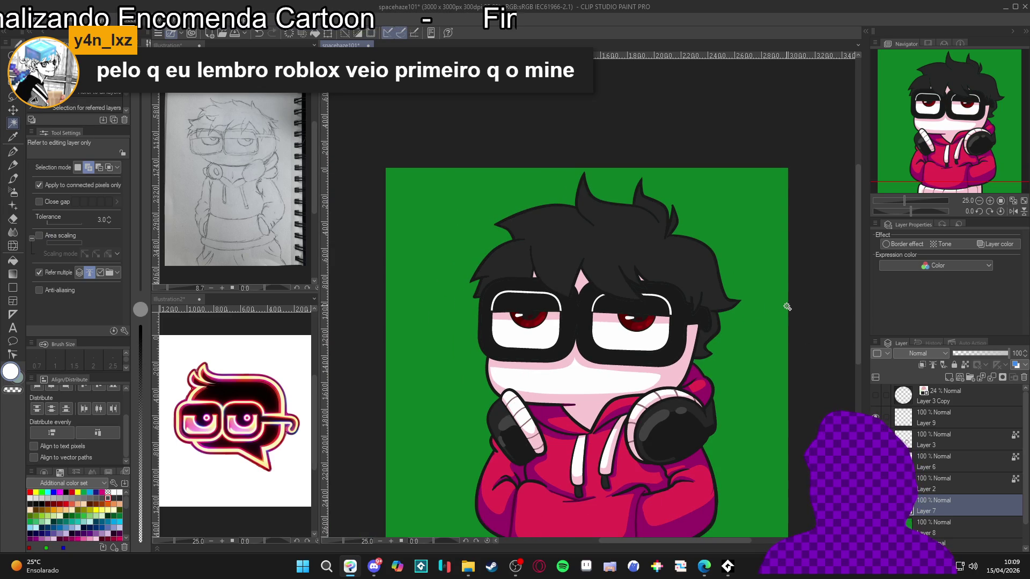
left_click_drag(649, 382, 656, 424)
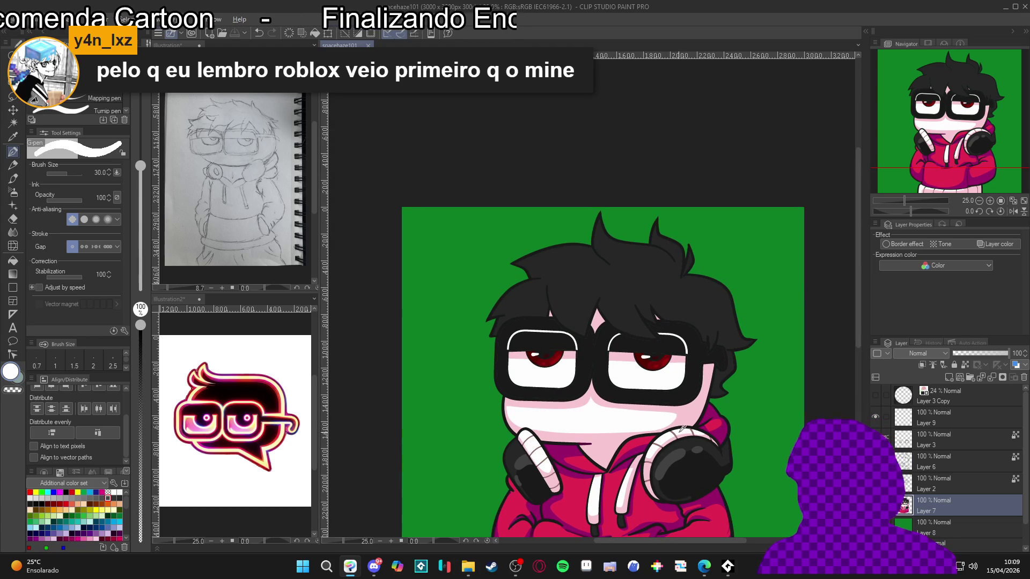
Step: Set the drawing colour to dark grey 4E4E4E in Color settings
key("x")
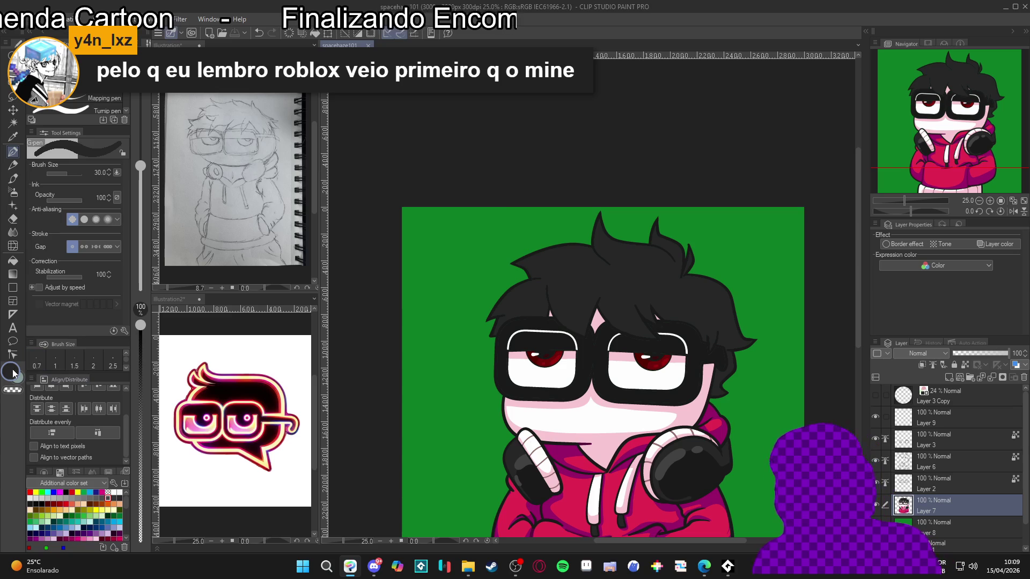
left_click(11, 371)
left_click_drag(238, 250, 225, 249)
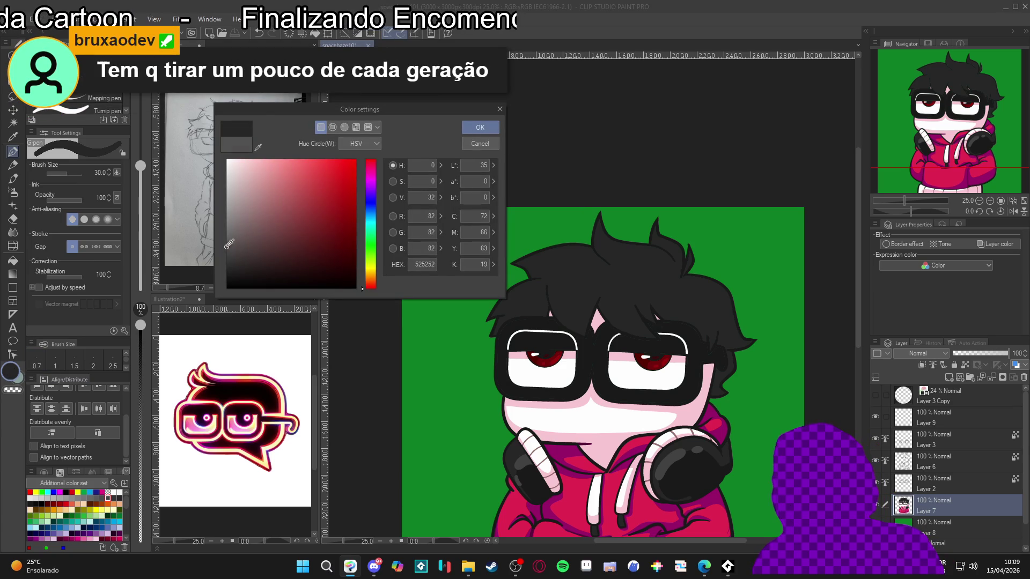
left_click(480, 127)
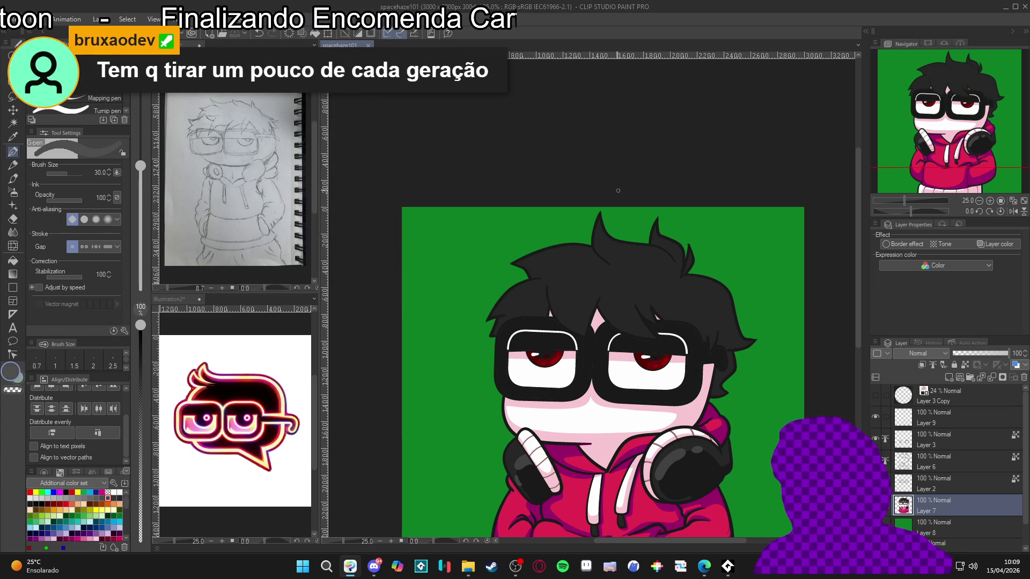
Step: Paint a grey streak across the hair, then undo the last stroke
mouse_move(492, 320)
left_mouse_down()
mouse_move(566, 273)
mouse_move(653, 255)
mouse_move(672, 282)
mouse_move(679, 251)
mouse_move(662, 240)
left_mouse_up()
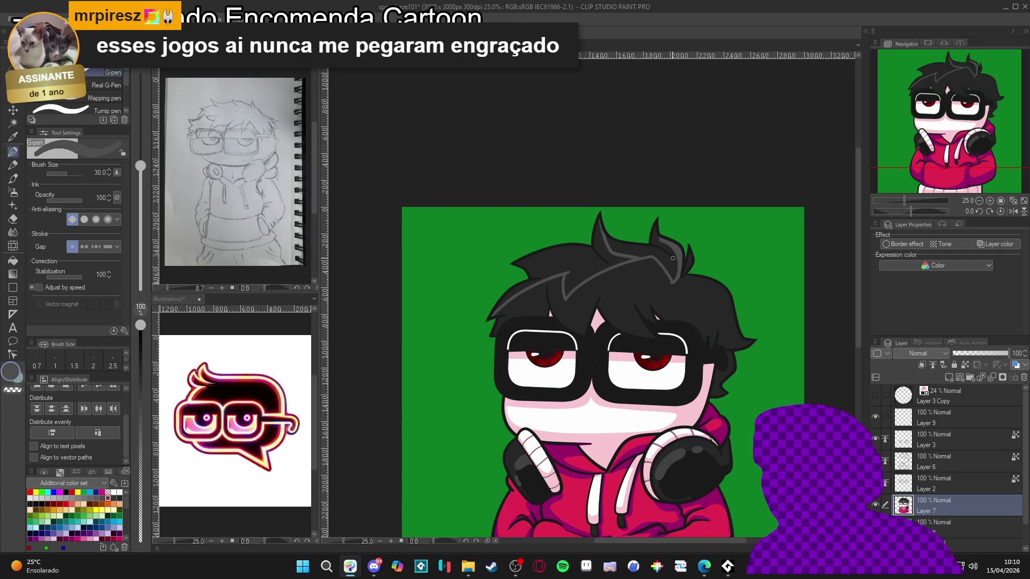
key("g")
key("p")
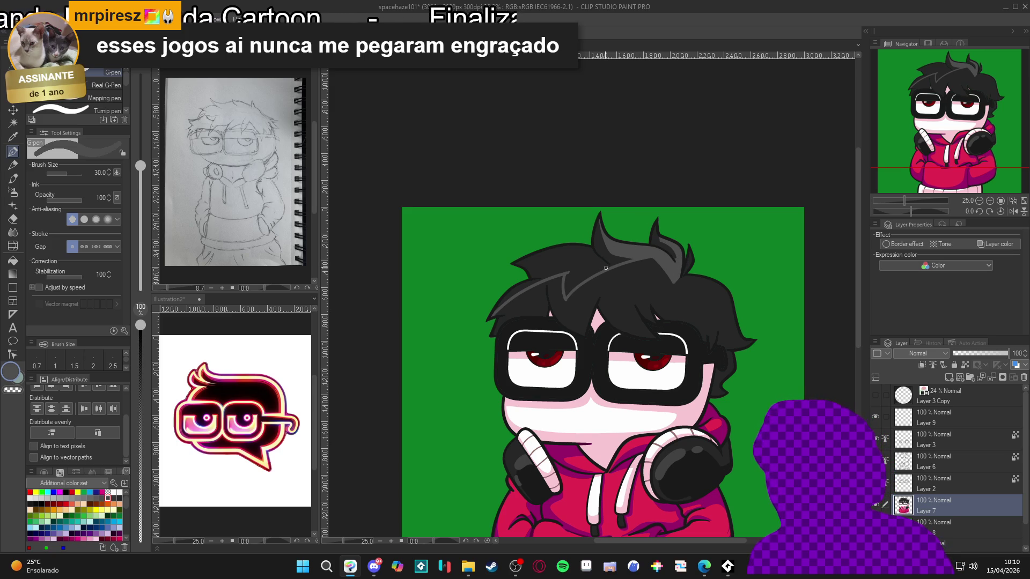
key("ctrl+z")
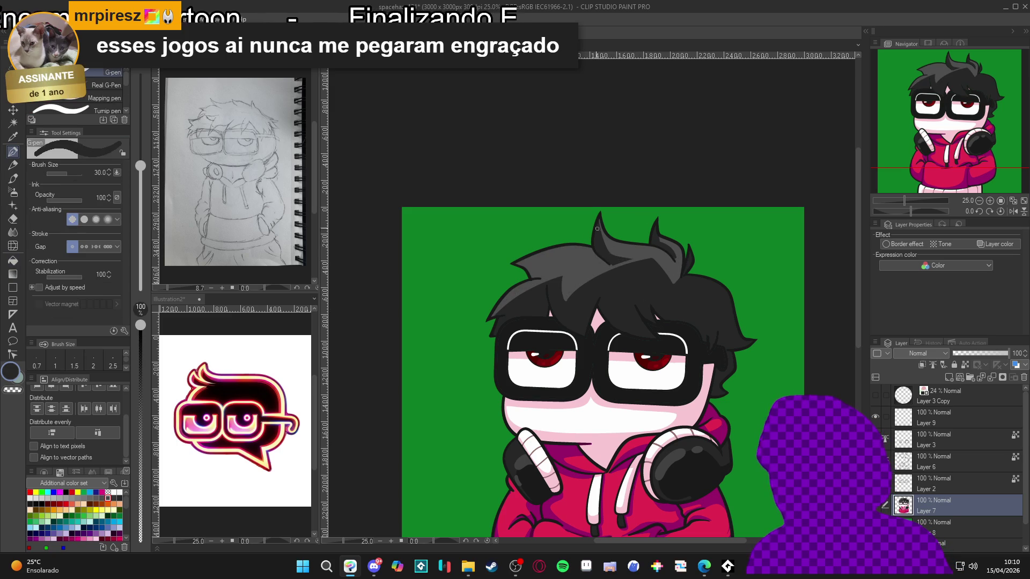
Step: Eyedrop the hair's light and dark greys and paint dark shading strands through the hair
left_click(604, 239, "alt")
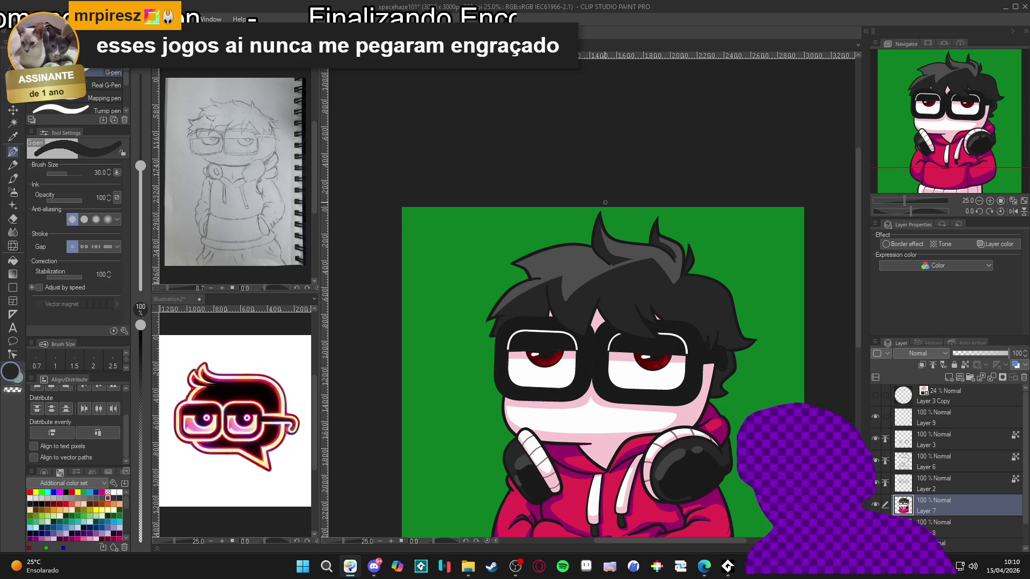
mouse_move(602, 226)
left_mouse_down()
mouse_move(608, 248)
mouse_move(644, 259)
left_mouse_up()
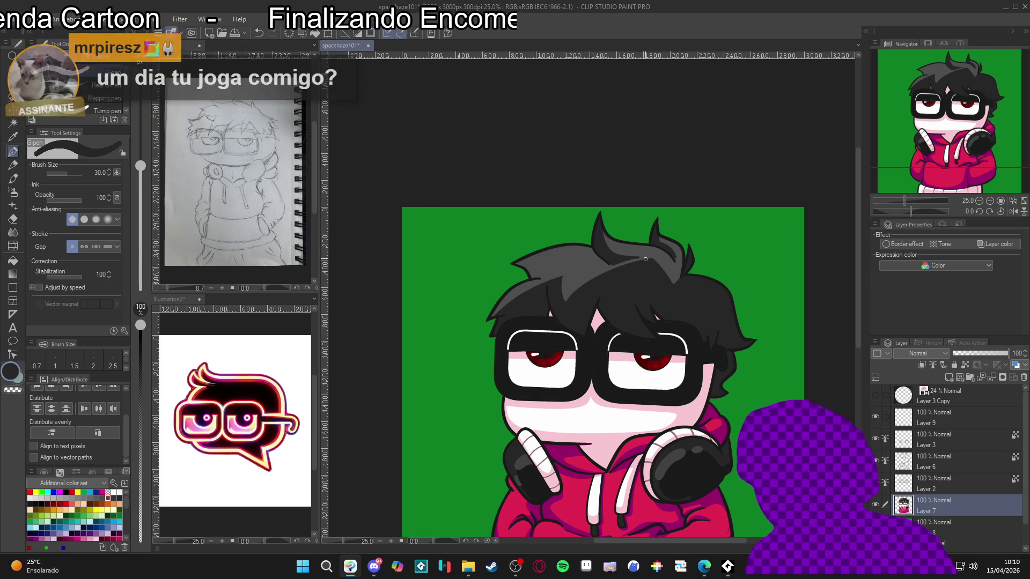
left_click(643, 263, "alt")
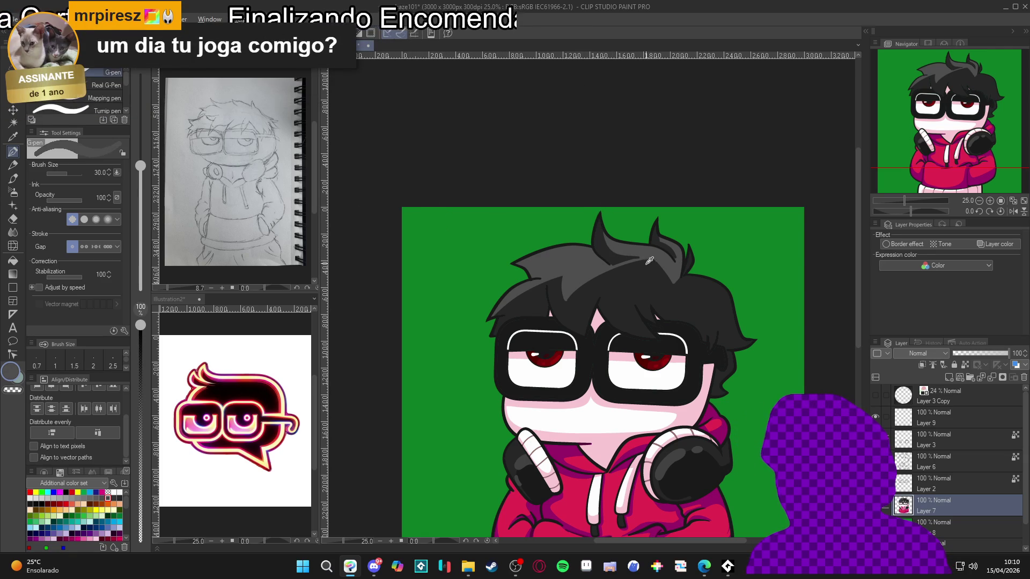
left_click(654, 263, "alt")
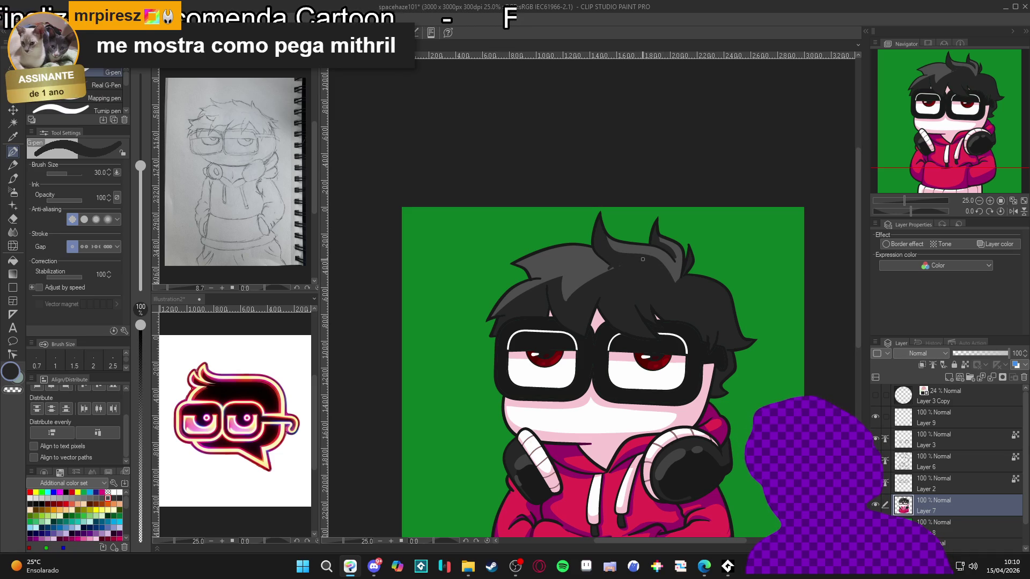
left_click(613, 270, "alt")
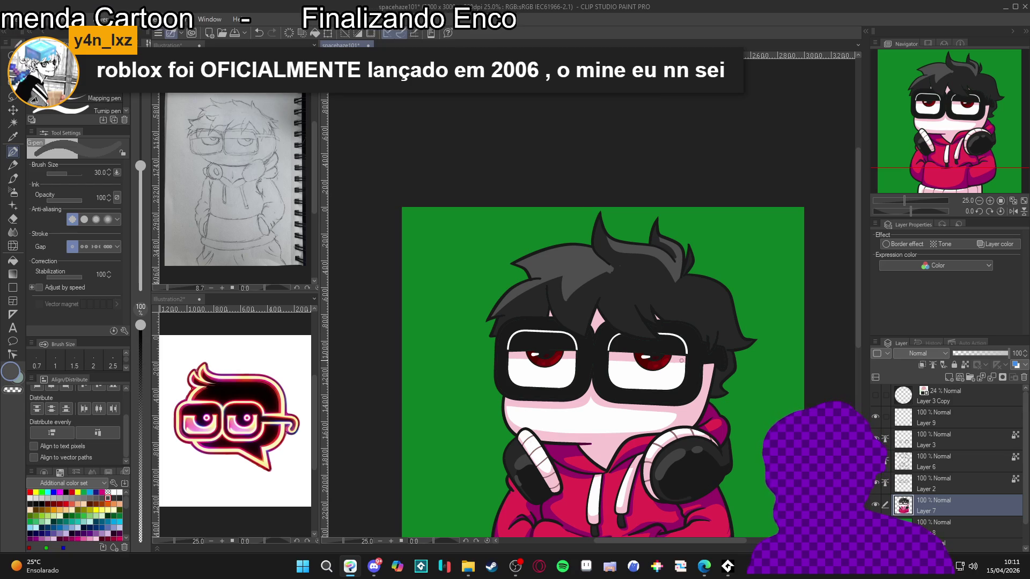
left_click(618, 261, "alt")
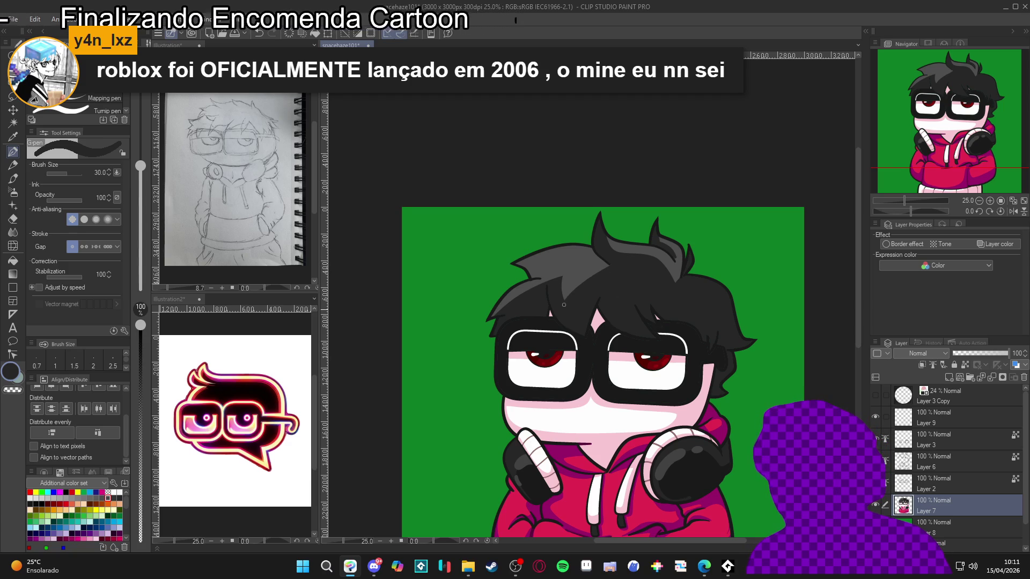
left_click_drag(563, 302, 620, 262)
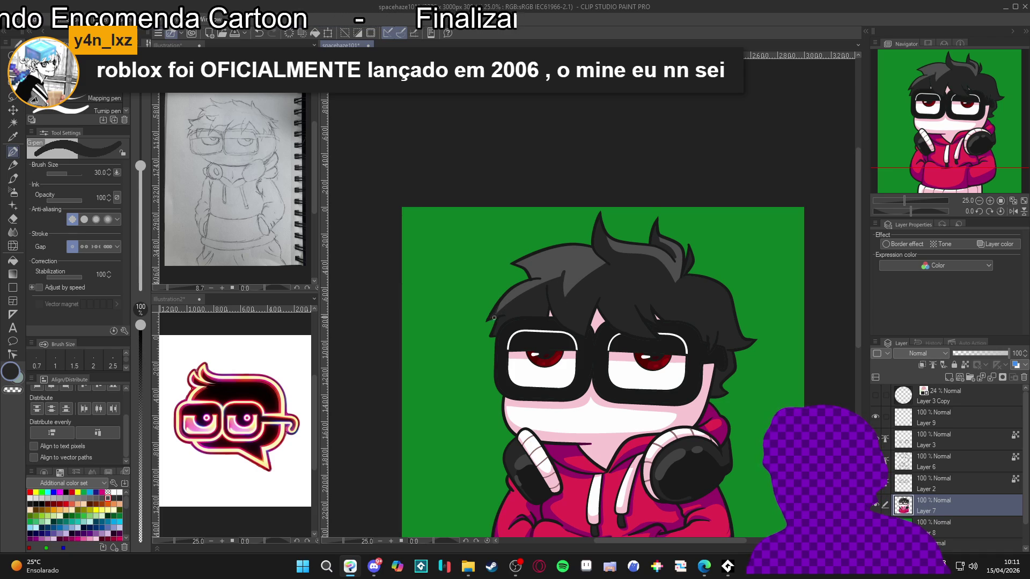
mouse_move(498, 310)
left_mouse_down()
mouse_move(510, 290)
mouse_move(552, 277)
left_mouse_up()
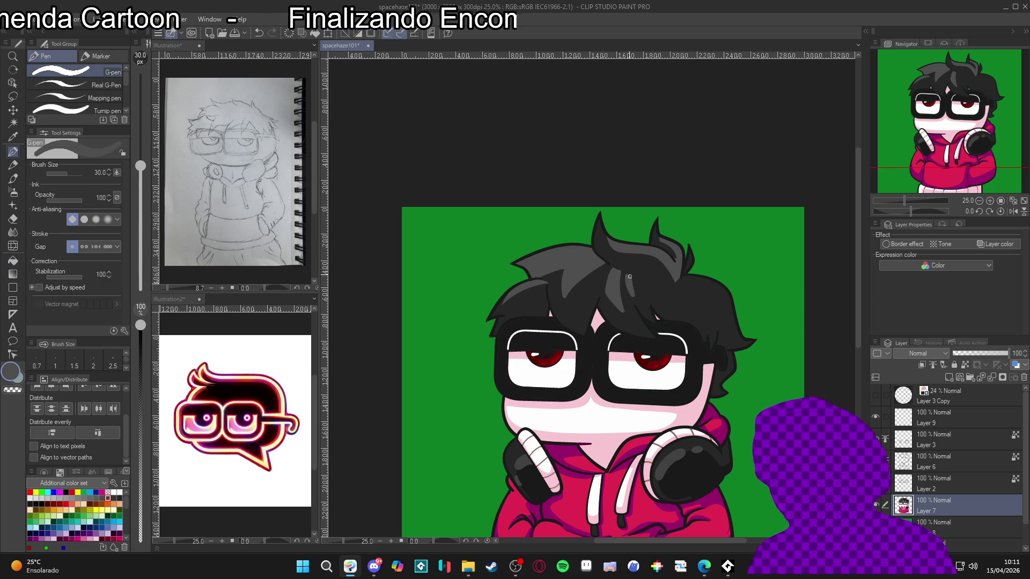
Step: Refine the hair strands, alternately eyedropping the lighter and darker grey tones
left_click(621, 261, "alt")
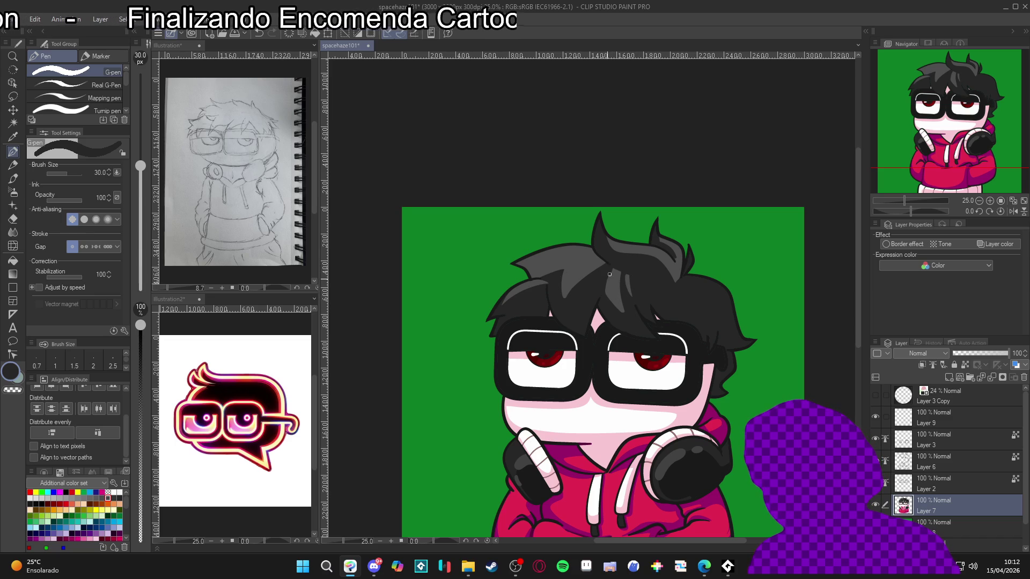
left_click(630, 284, "alt")
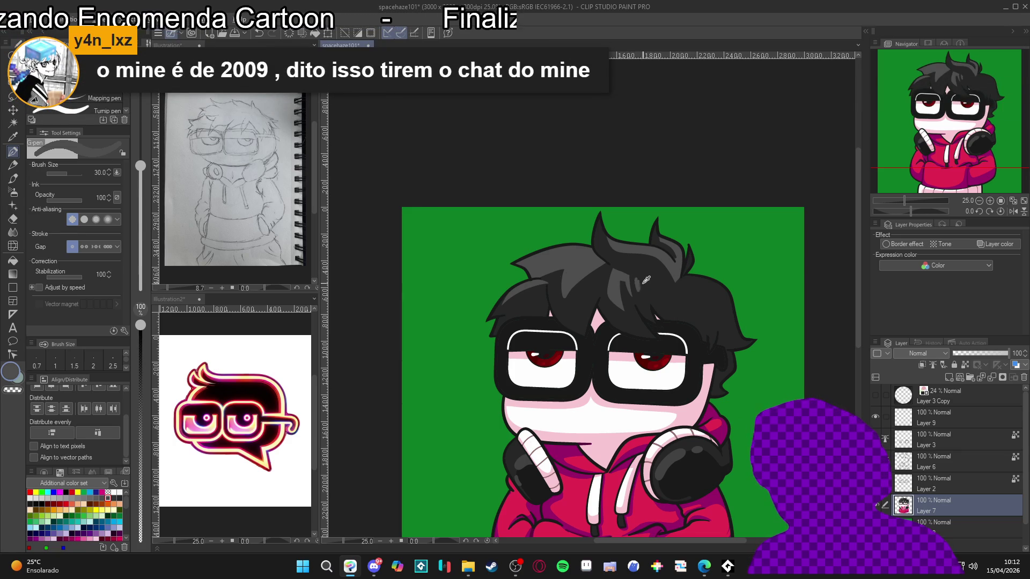
left_click(644, 282, "alt")
left_click(640, 282, "alt")
left_click(639, 290, "alt")
left_click(640, 280, "alt")
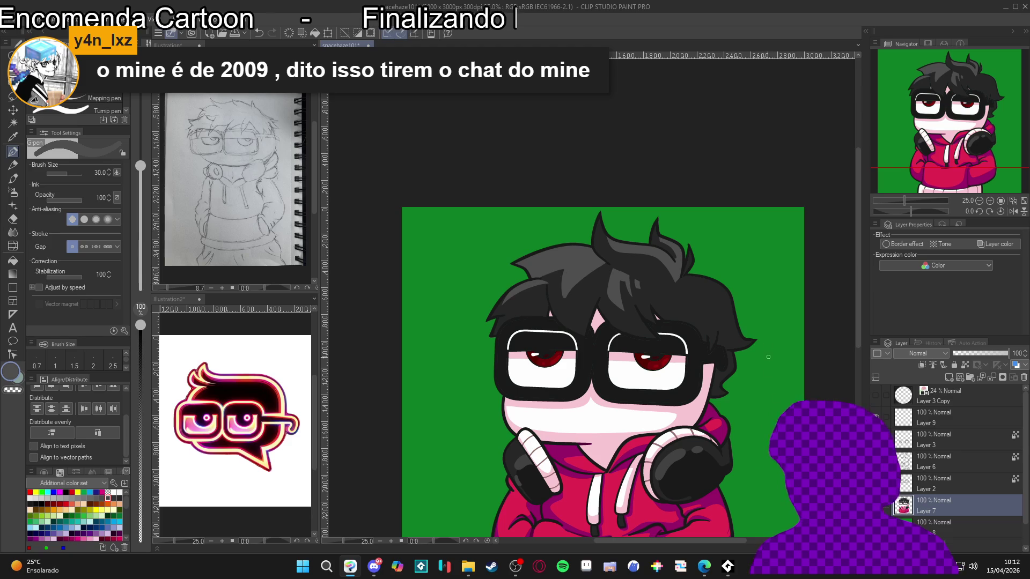
left_click(697, 322, "alt")
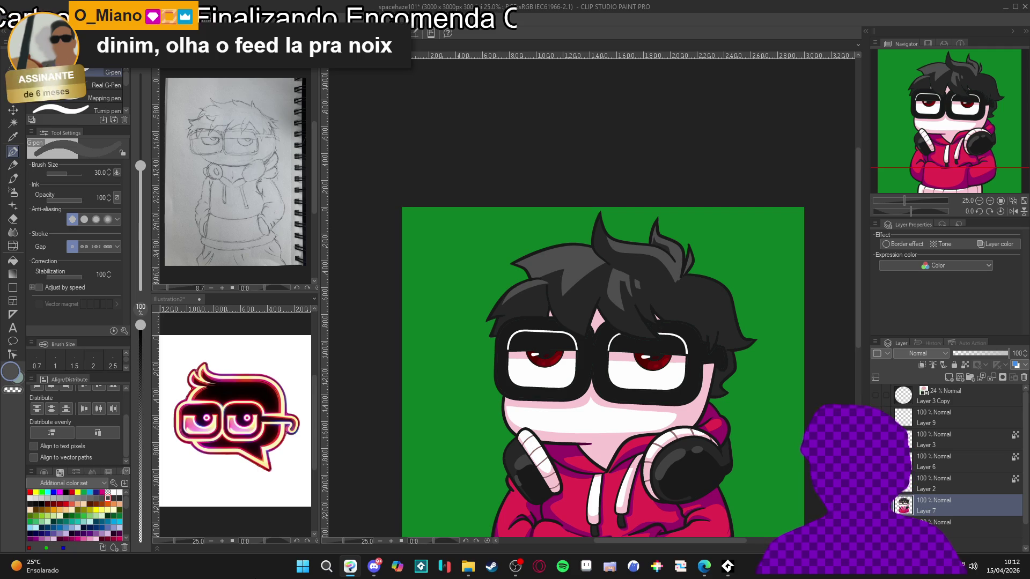
scroll(356, 471, "down", 2)
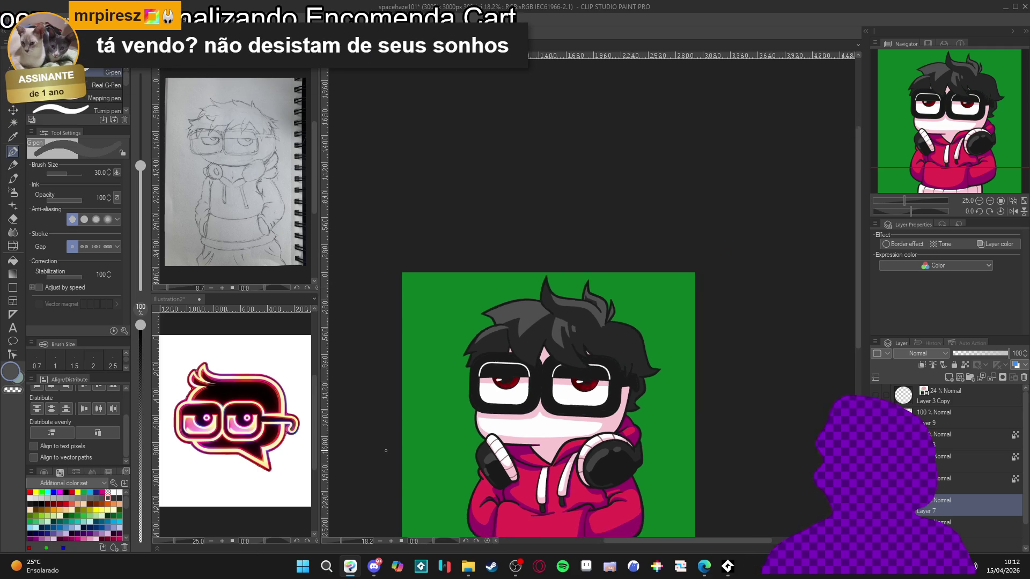
Step: Save the illustration with Ctrl+S and bring the Discord window forward
scroll(495, 446, "up", 2)
scroll(495, 446, "up", 1)
scroll(537, 430, "down", 2)
key("ctrl+s")
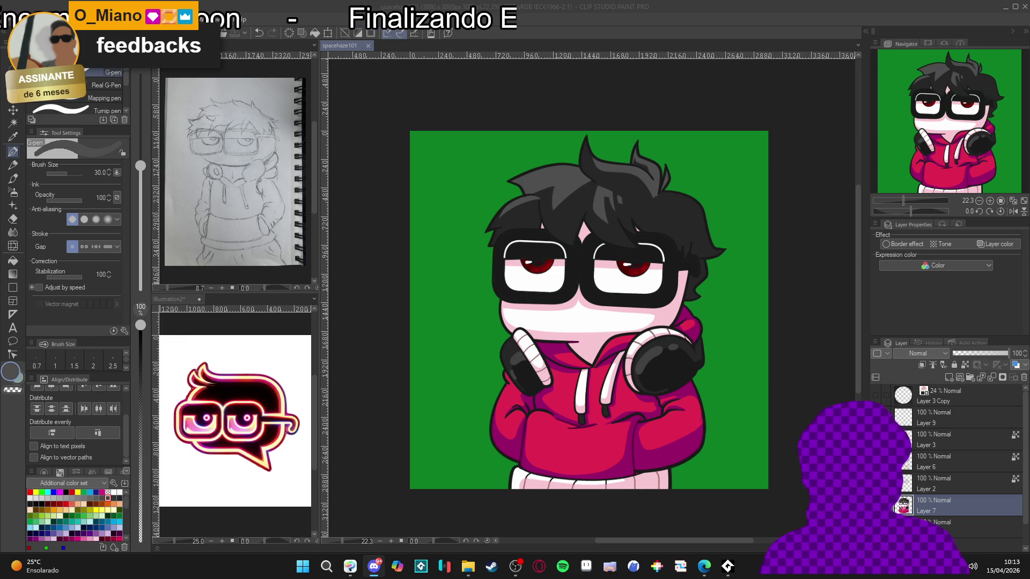
left_click(374, 566)
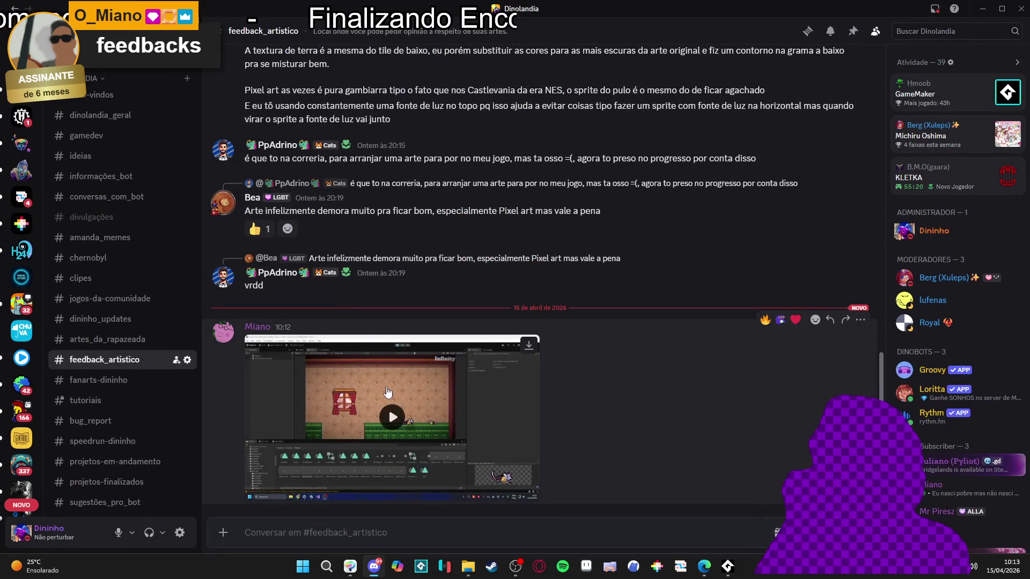
Step: Play the #feedback_artistico game clip fullscreen, pause it, exit fullscreen, and shrink Discord
left_click(386, 391)
left_click(529, 489)
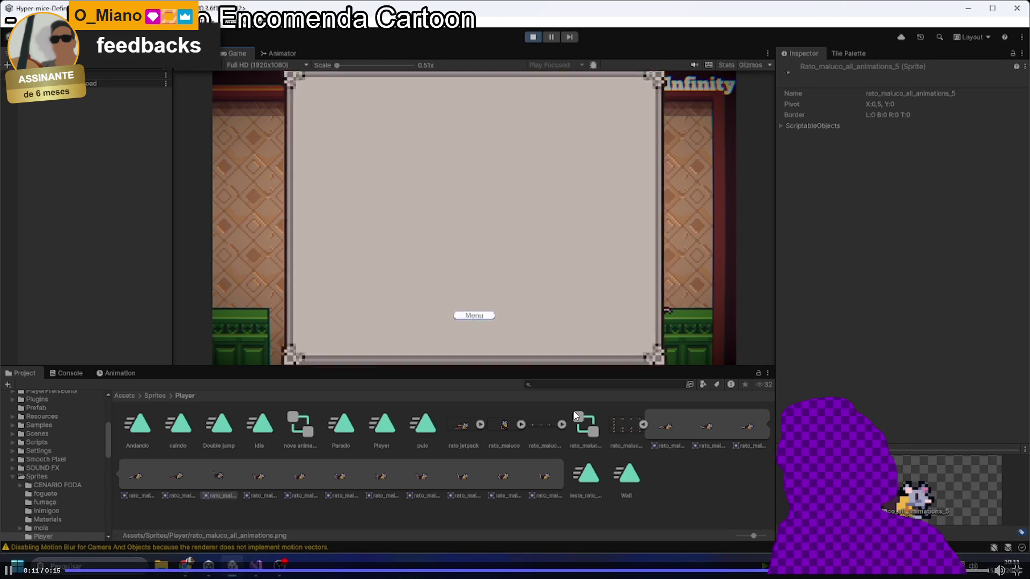
key("space")
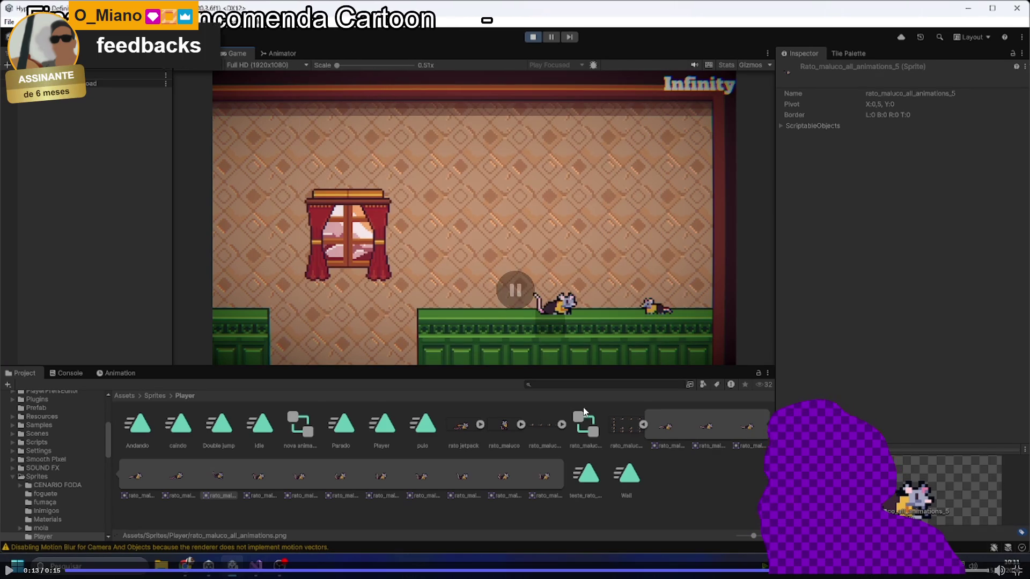
left_click(1017, 570)
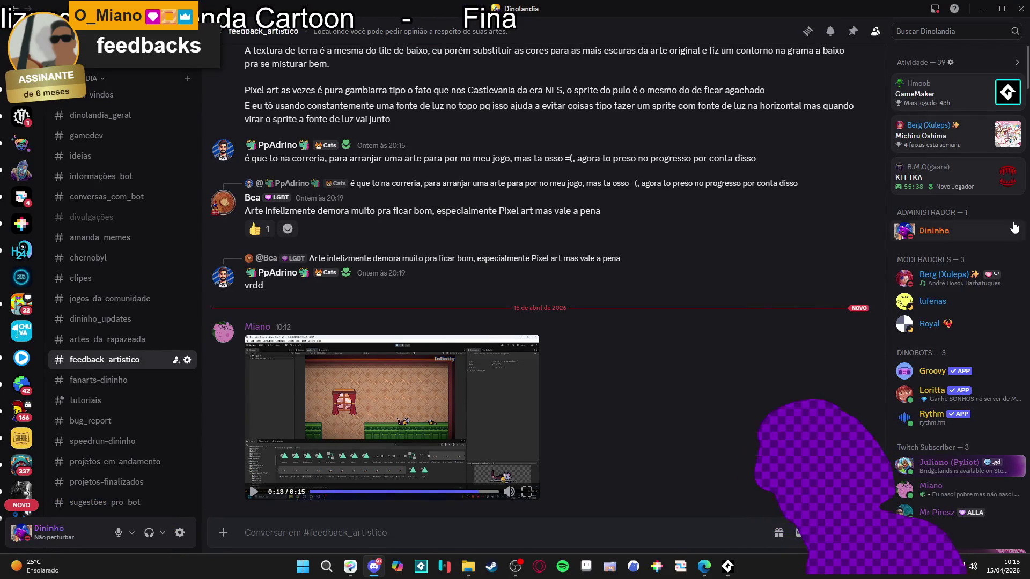
key("super+Down")
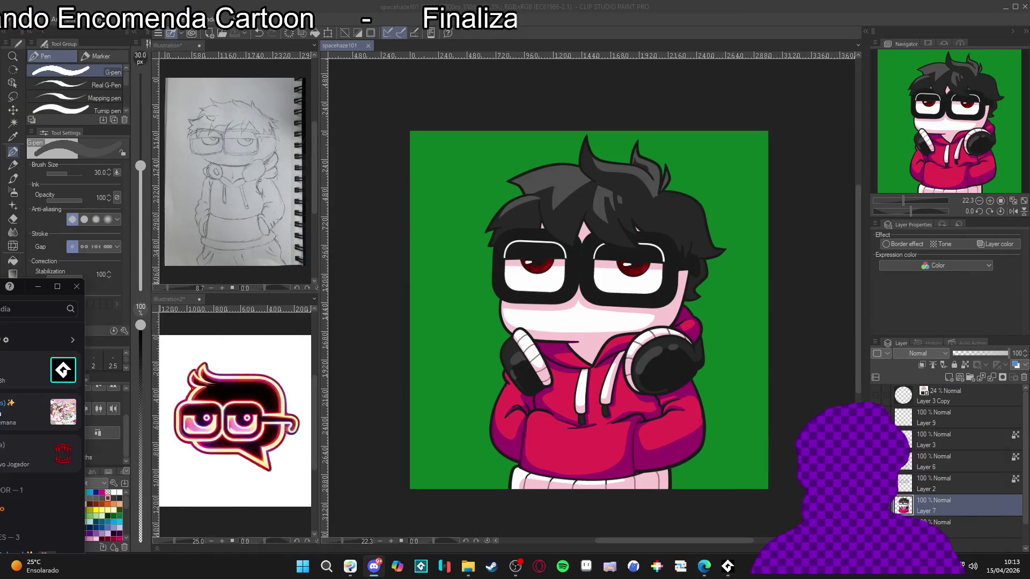
Step: Hide Discord and zoom the canvas in on the character's face
key("super+Down")
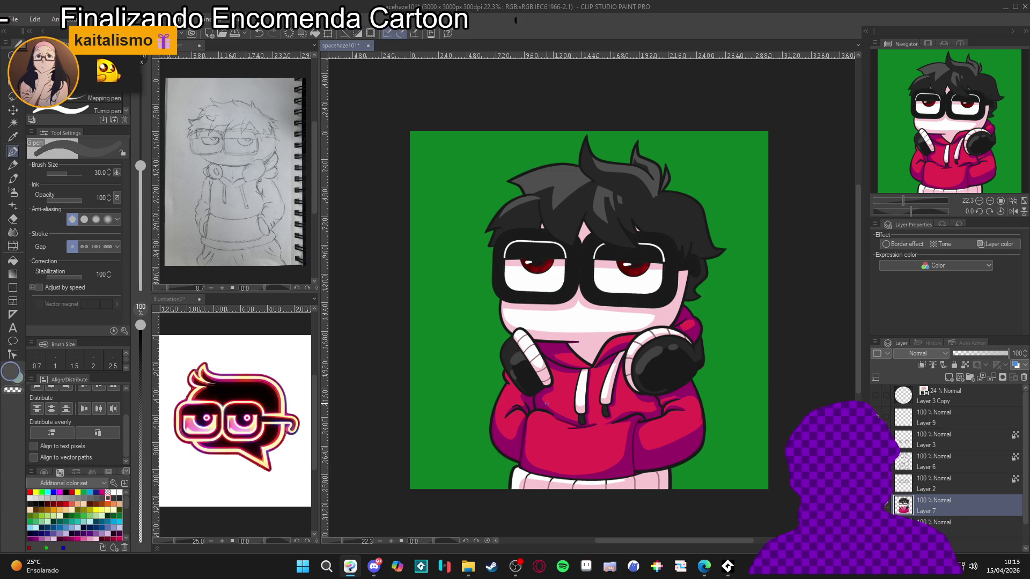
scroll(617, 509, "up", 1)
left_click_drag(624, 480, 618, 491)
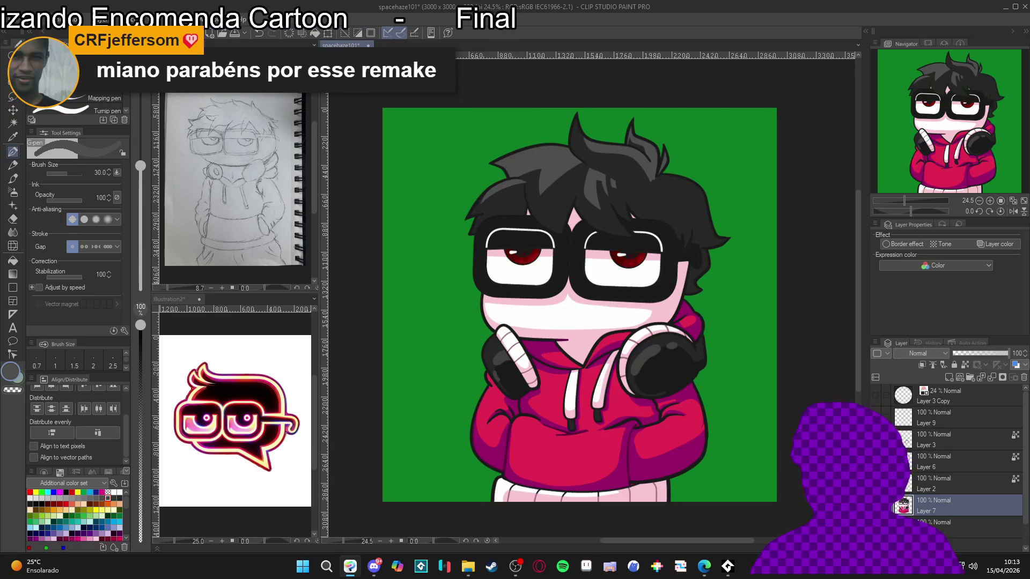
scroll(528, 324, "up", 1)
Step: Test Auto select on the character and set it to connected pixels on the current layer only
key("w")
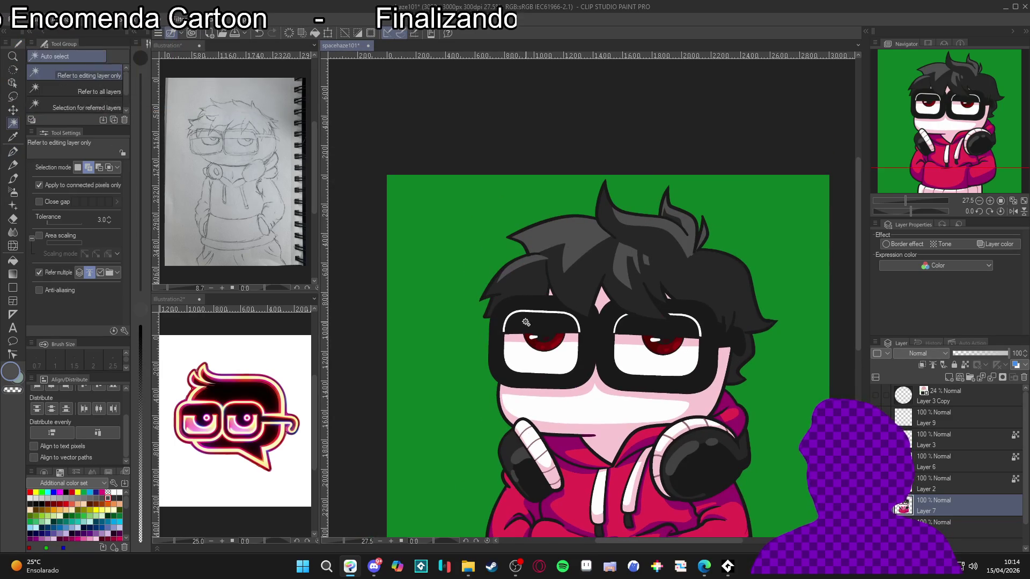
left_click(526, 306)
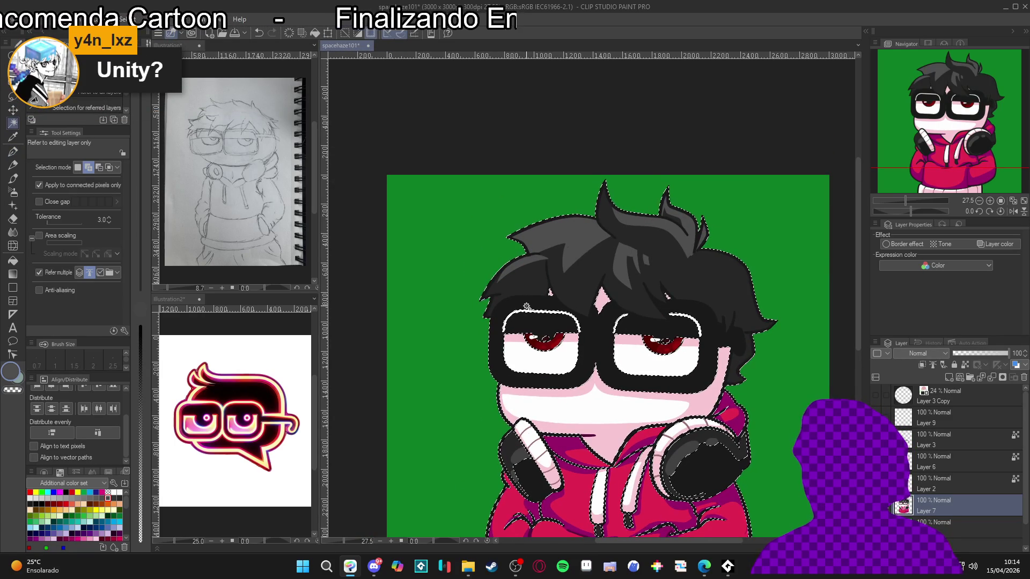
key("ctrl+d")
left_click(77, 187)
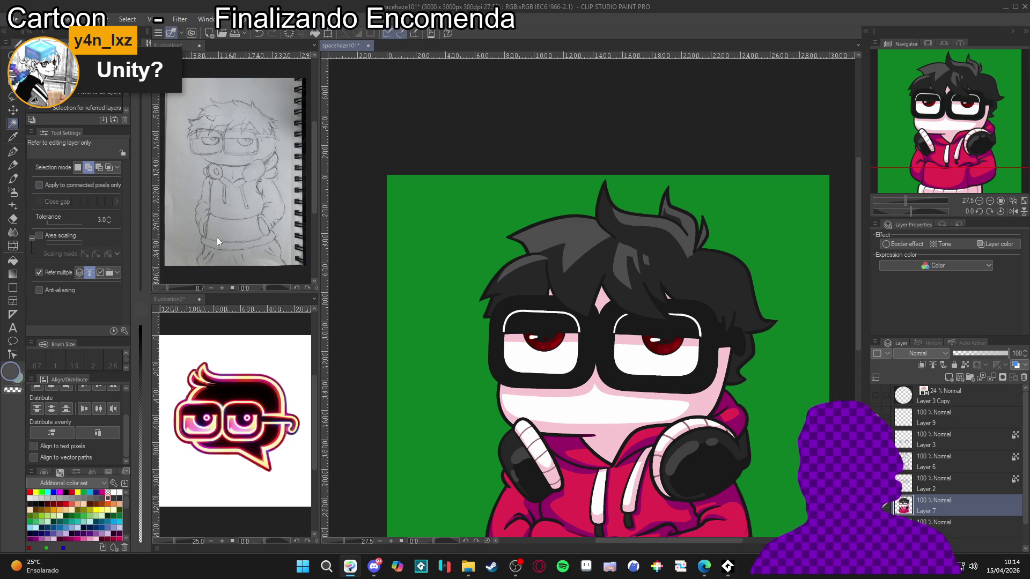
left_click(81, 185)
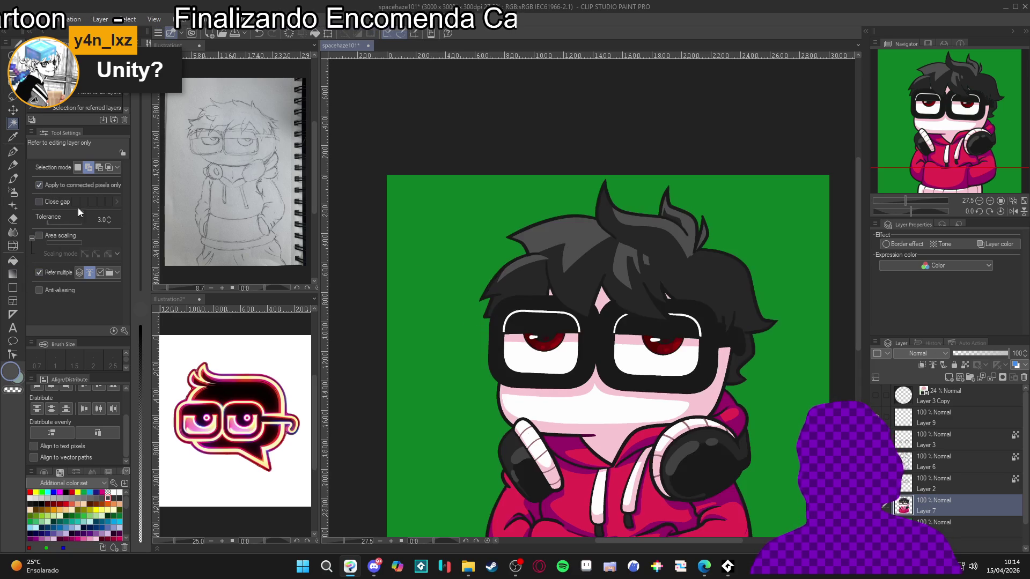
left_click(55, 272)
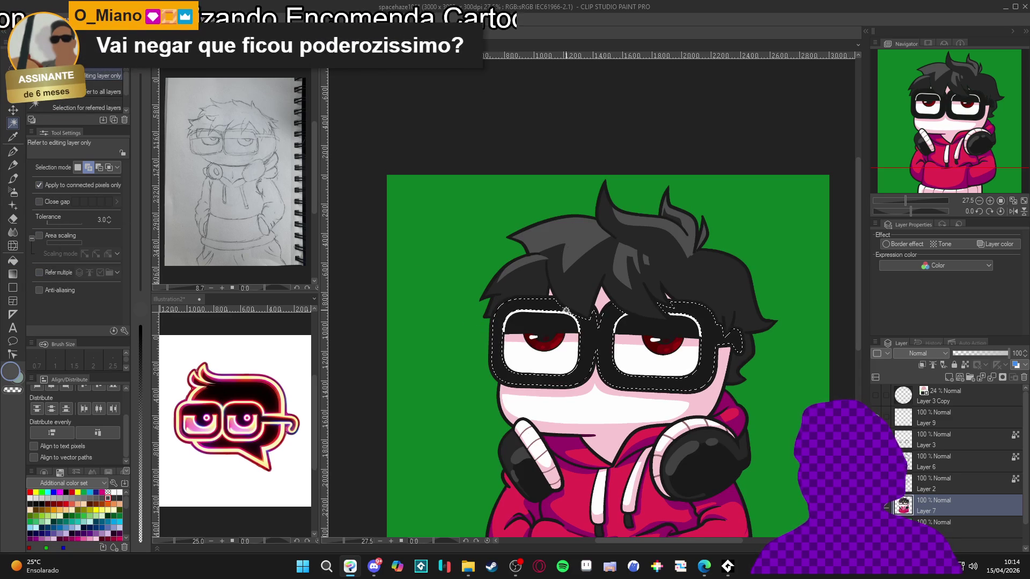
key("p")
Step: Check the line art by hiding the colour layer, then open Color settings on dark grey 262626
scroll(590, 348, "up", 1)
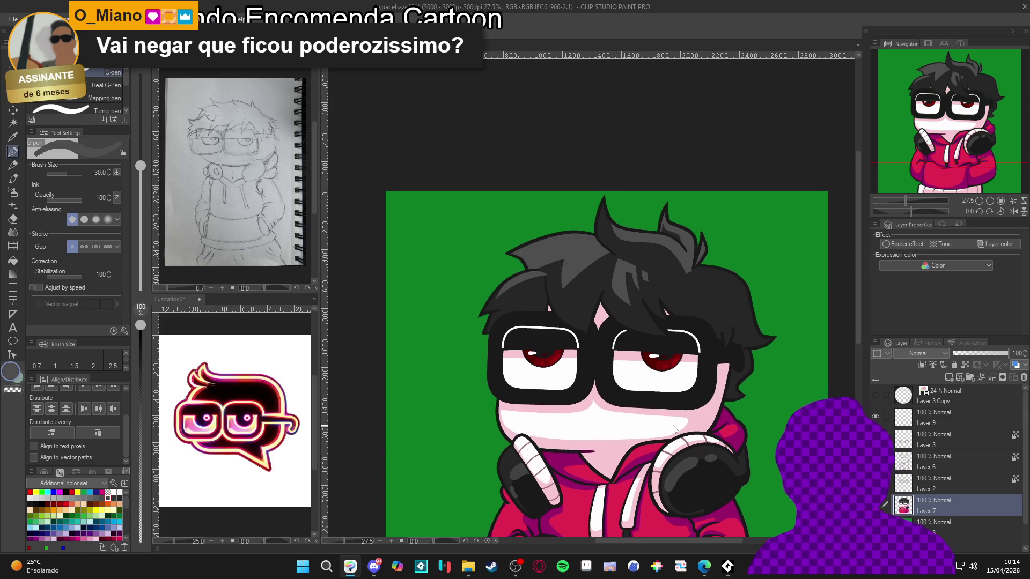
left_click(875, 505)
left_click(876, 506)
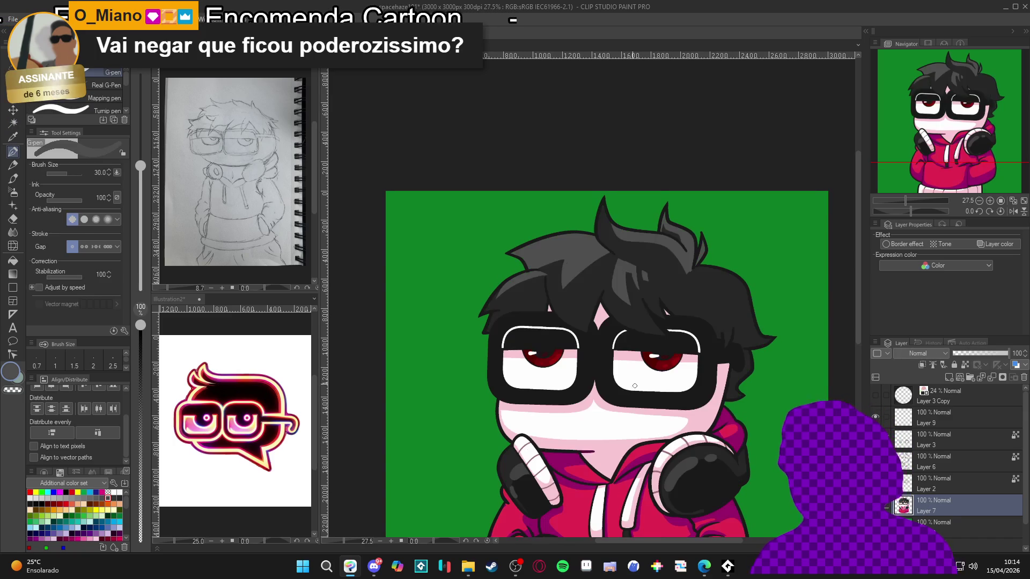
left_click_drag(581, 424, 640, 393)
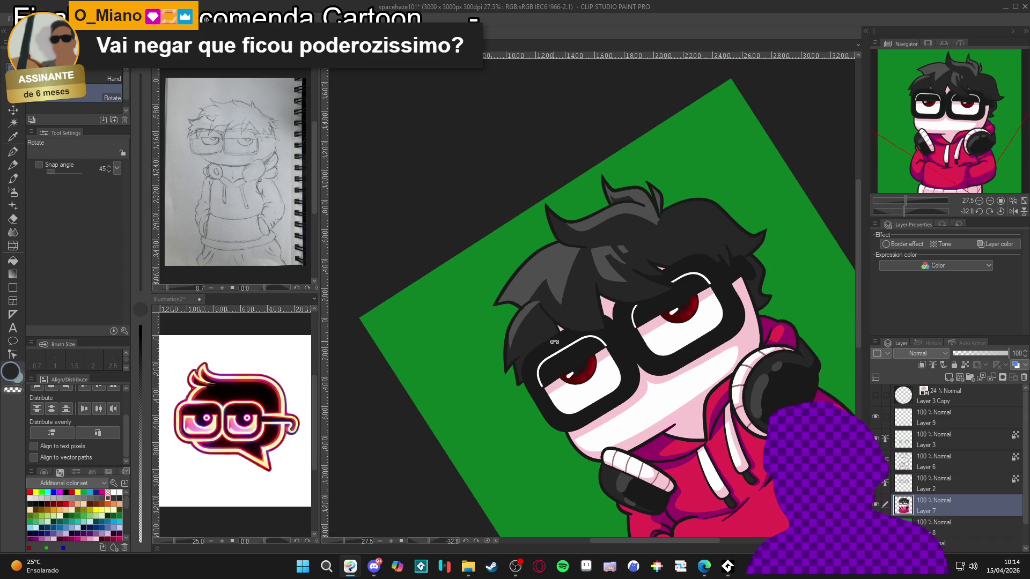
key("p")
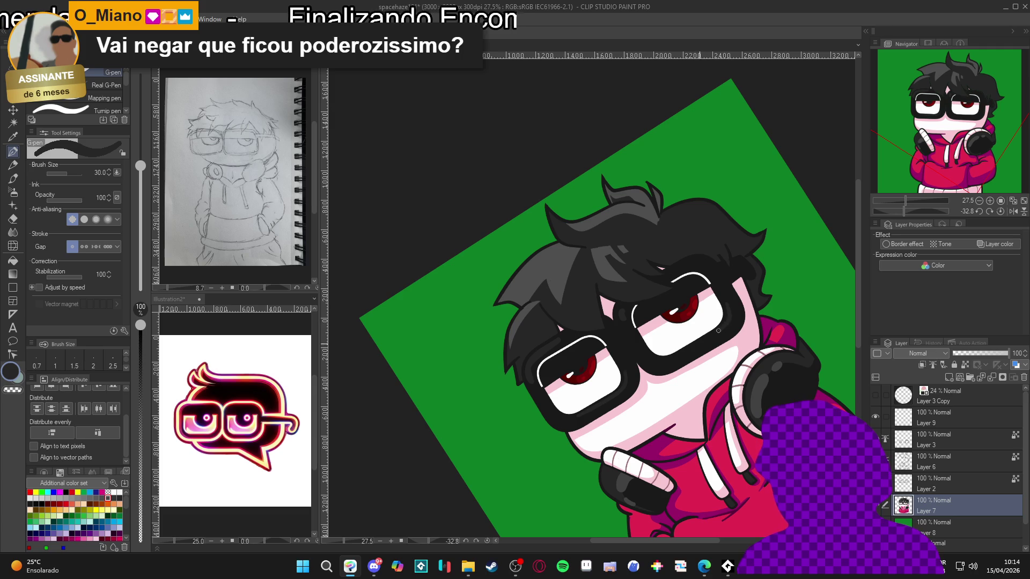
key("ctrl+@")
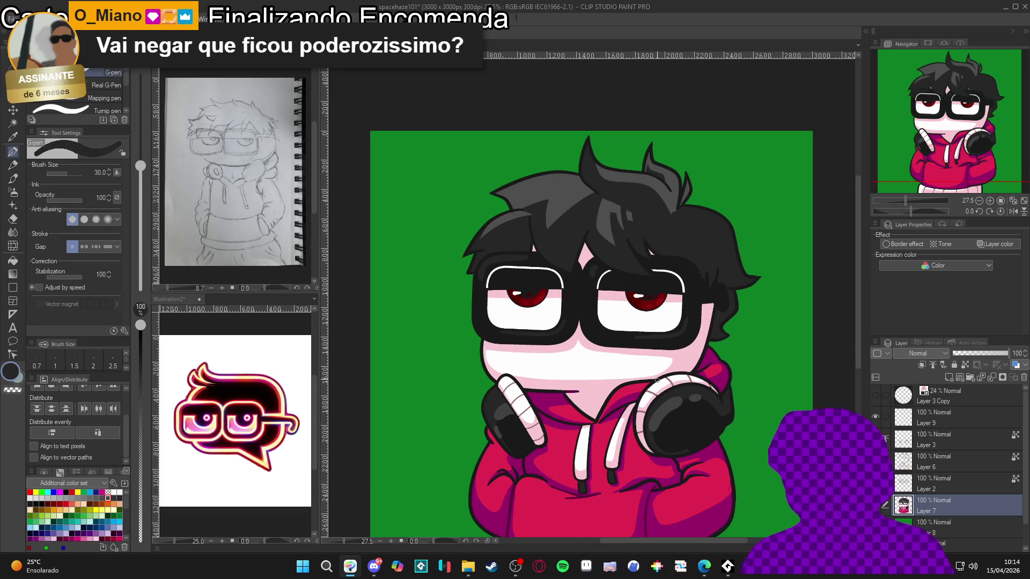
scroll(513, 325, "up", 3)
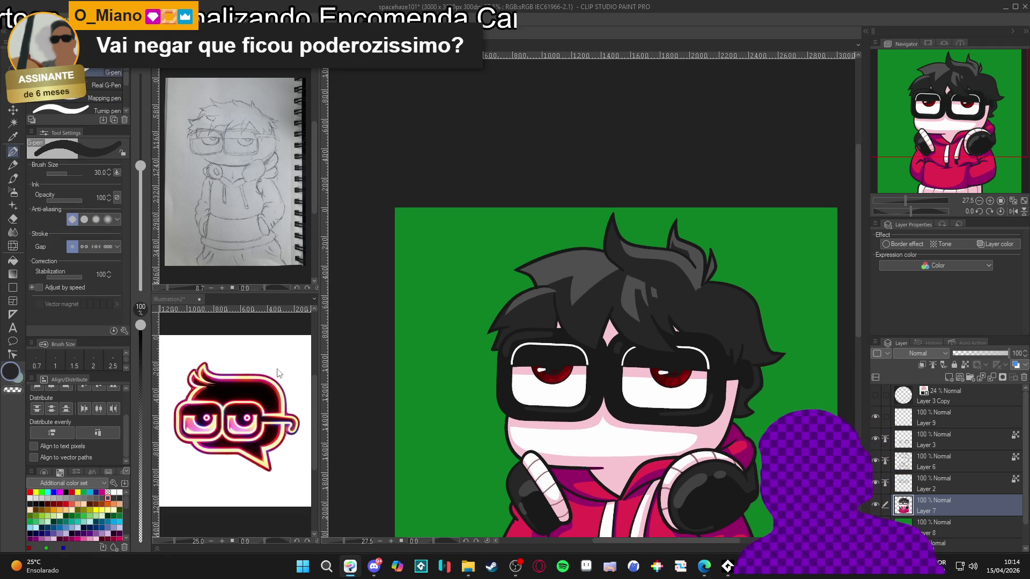
left_click(11, 371)
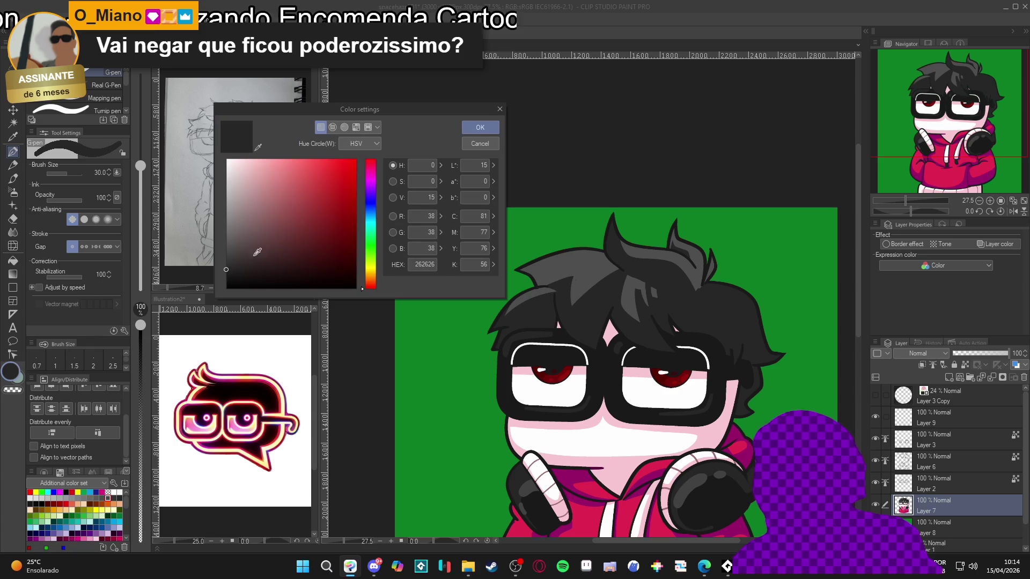
Step: Change the drawing colour to lighter dark grey 3A3A3A and tilt the view about 39 degrees
left_click(228, 263)
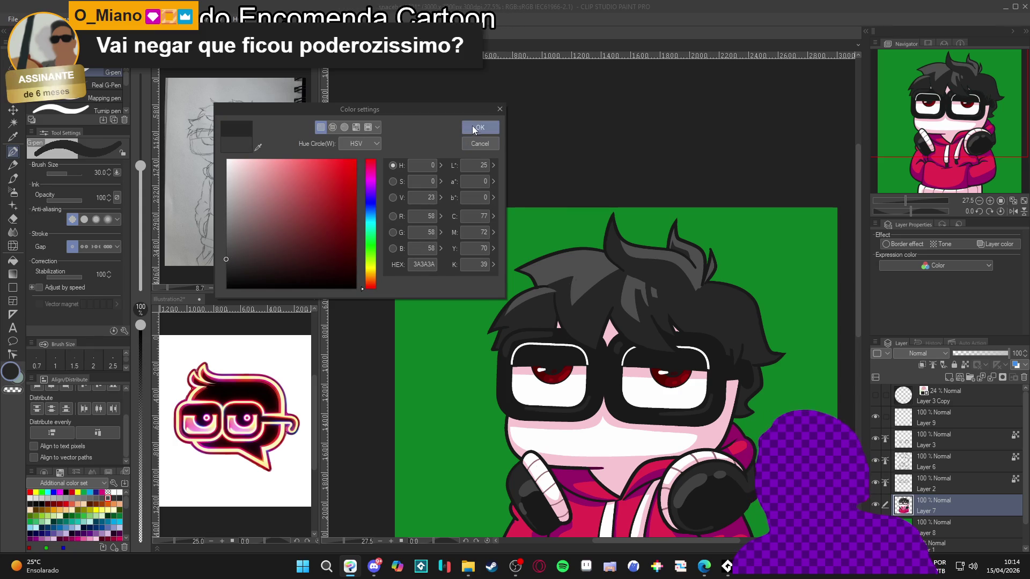
key("Return")
key("r")
left_click_drag(617, 343, 585, 349)
key("p")
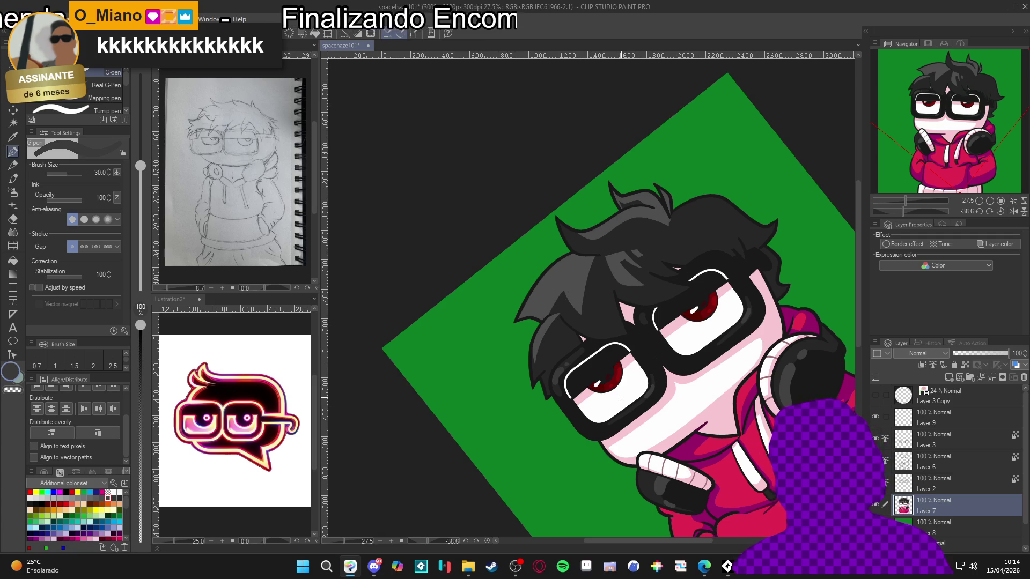
Step: Straighten the canvas view and switch to the Auto select tool
key("ctrl+0")
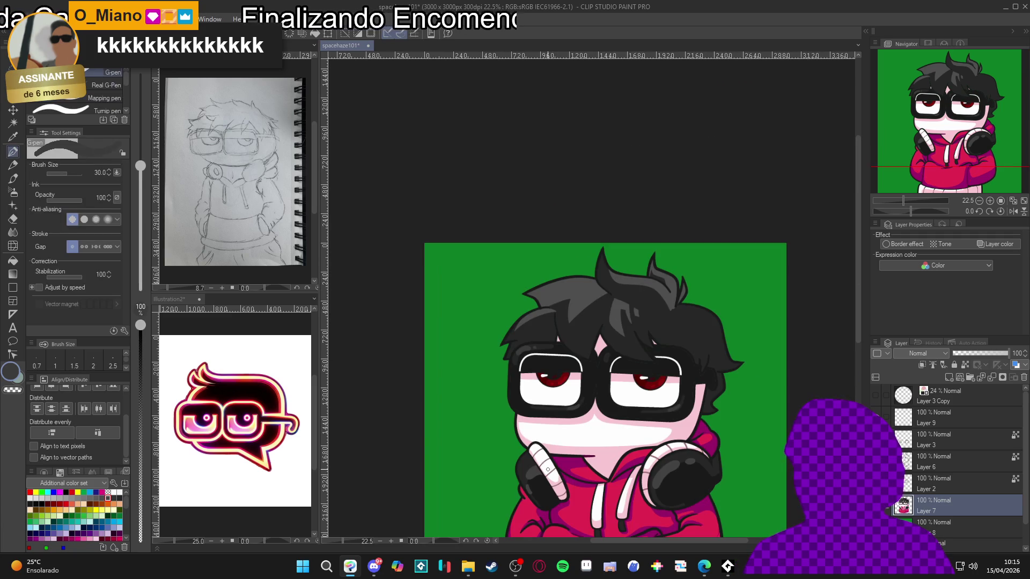
scroll(559, 444, "down", 2)
scroll(559, 444, "down", 1)
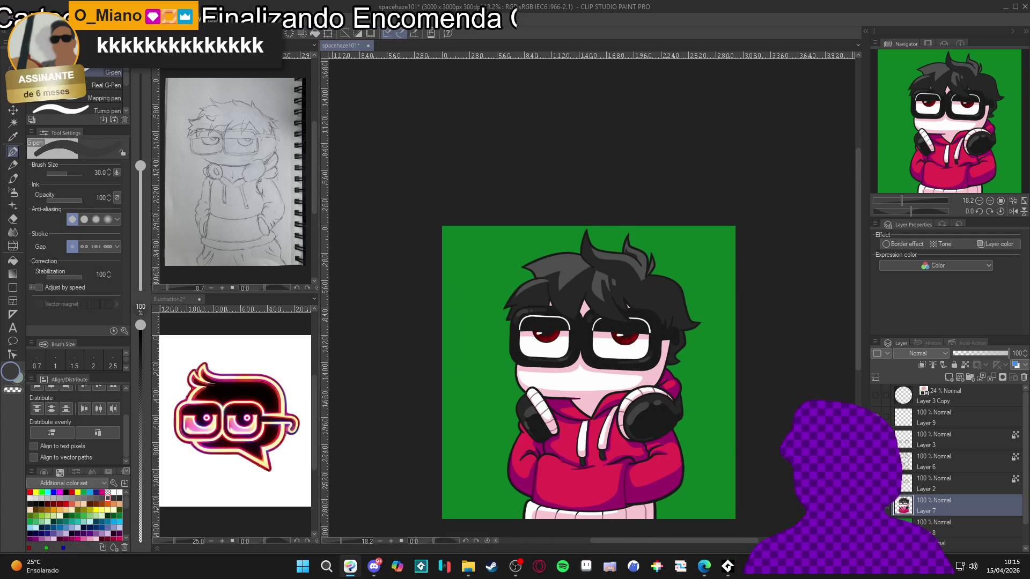
scroll(607, 382, "up", 2)
key("w")
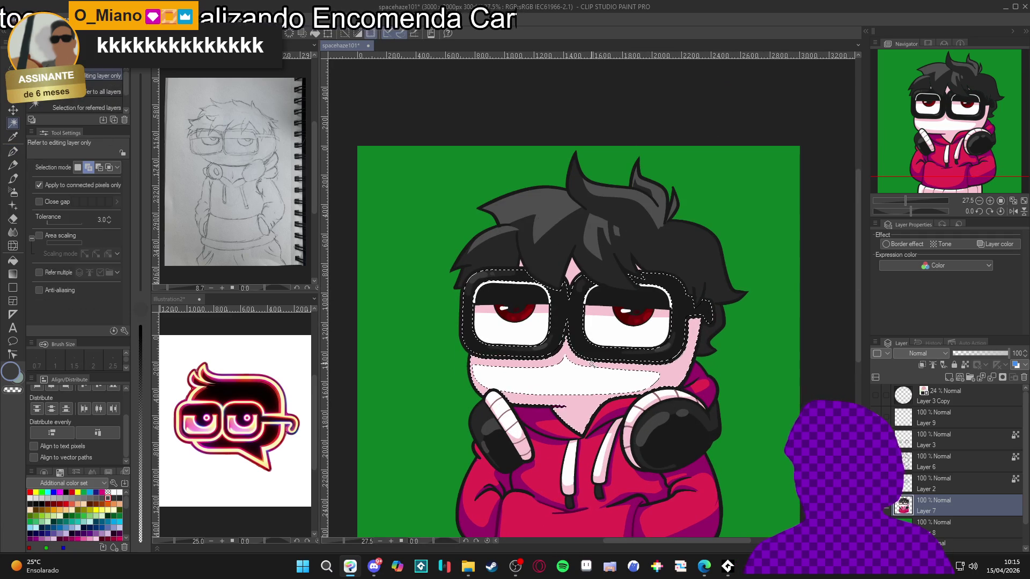
Step: Enable Refer multiple for Auto select, switch to dusty pink D38F90, save, and paint pink strokes
left_click(54, 274)
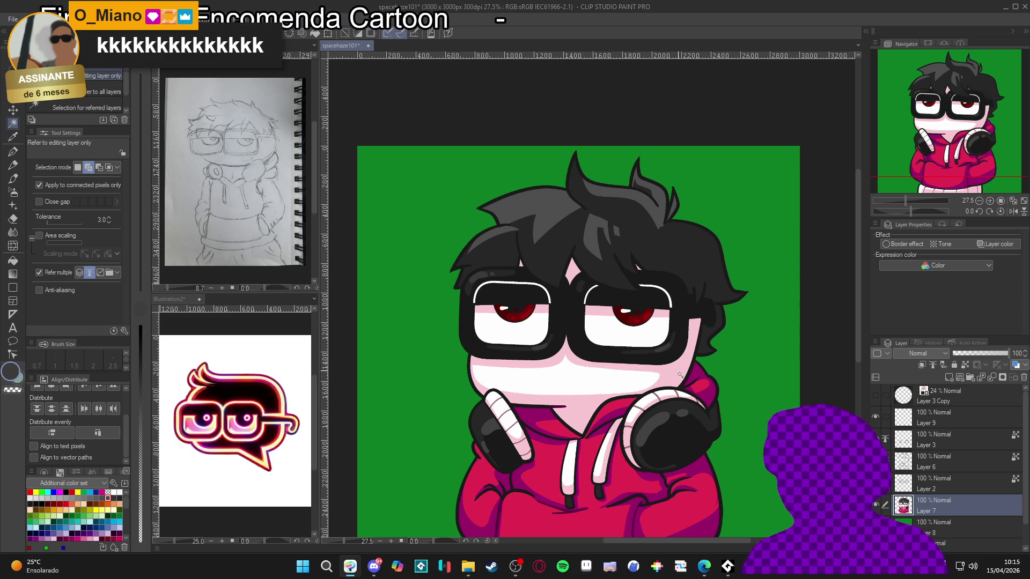
key("p")
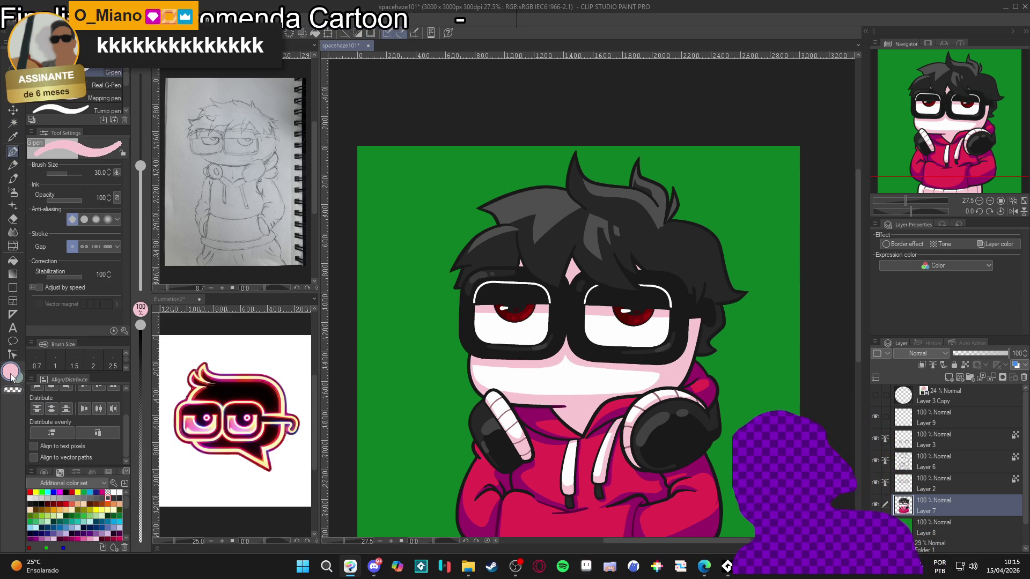
left_click(11, 371)
left_click(260, 177)
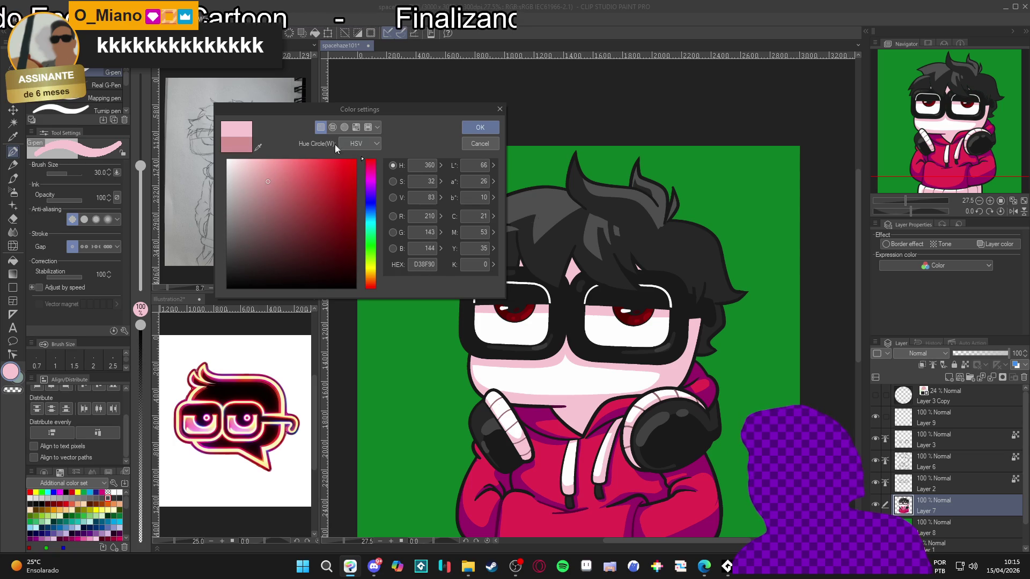
left_click(480, 128)
key("ctrl+s")
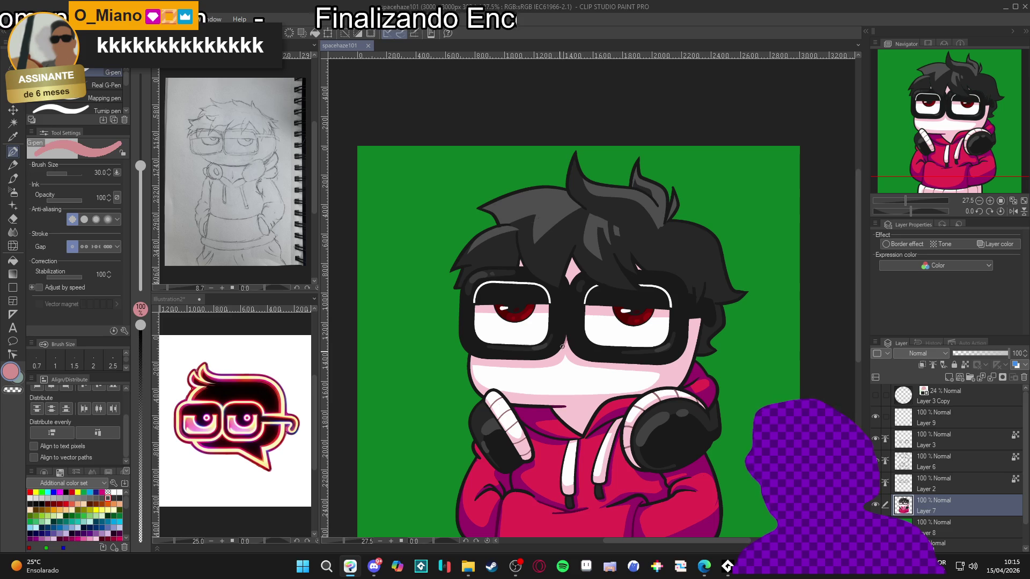
left_click_drag(554, 356, 567, 339)
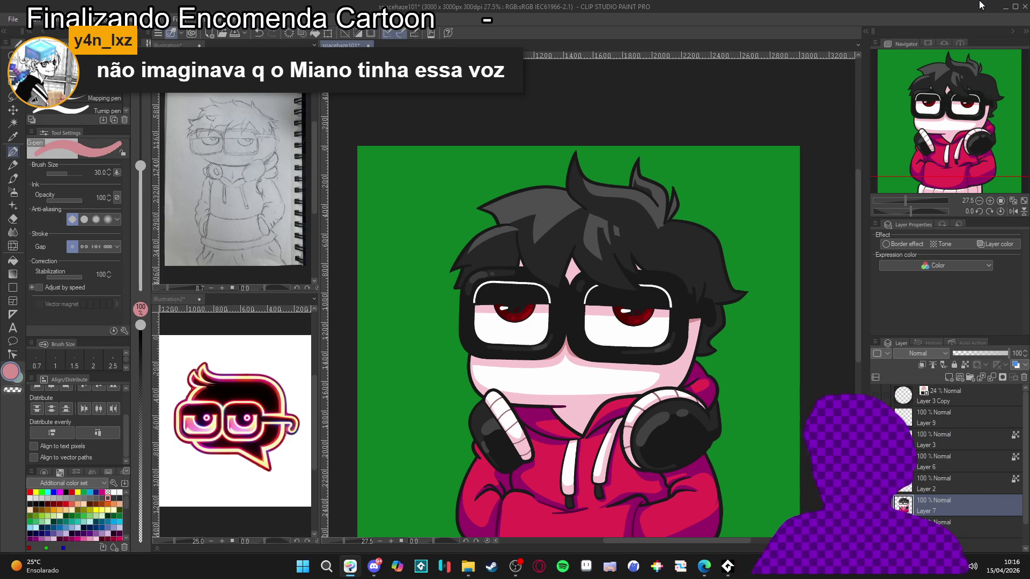
Step: Alternate between Auto select and the pen, testing a selection of the face's skin area
scroll(572, 253, "up", 1)
scroll(572, 252, "up", 1)
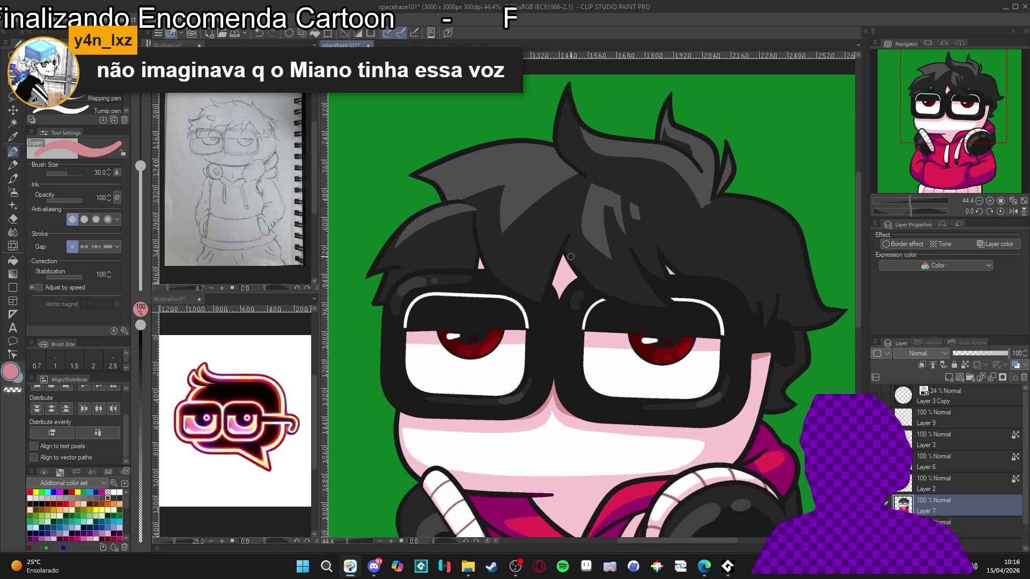
key("w")
key("p")
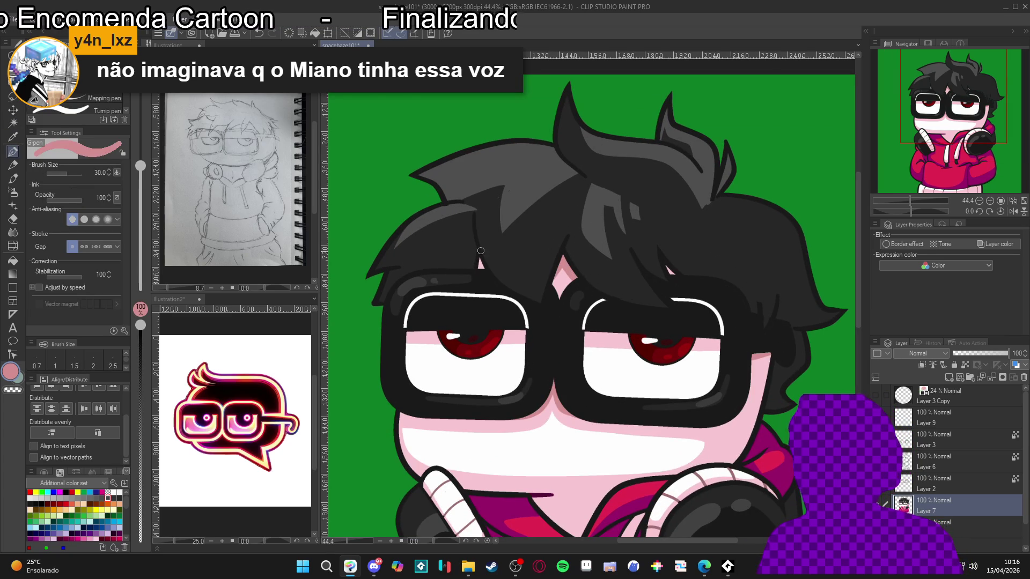
key("w")
key("p")
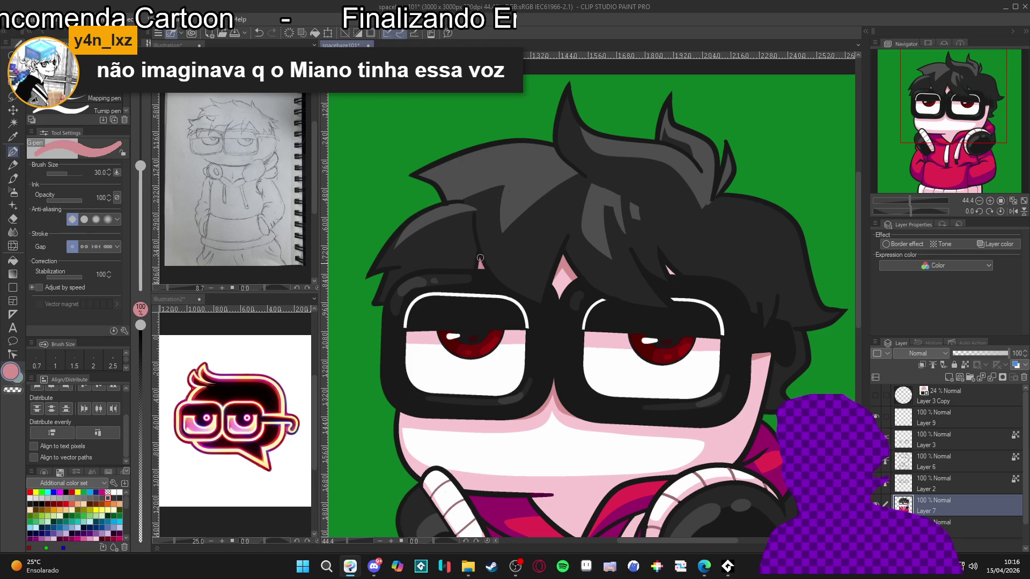
scroll(524, 294, "down", 3)
key("w")
left_click(610, 359)
key("ctrl+d")
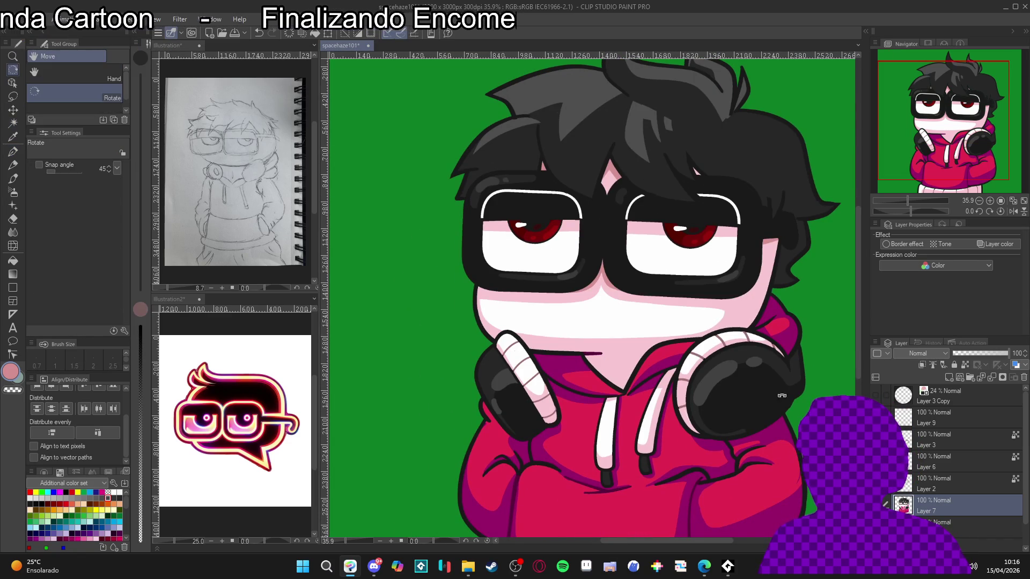
Step: Turn the view sideways about 80 degrees, straighten it, and centre the whole character
left_click_drag(778, 393, 538, 295)
key("p")
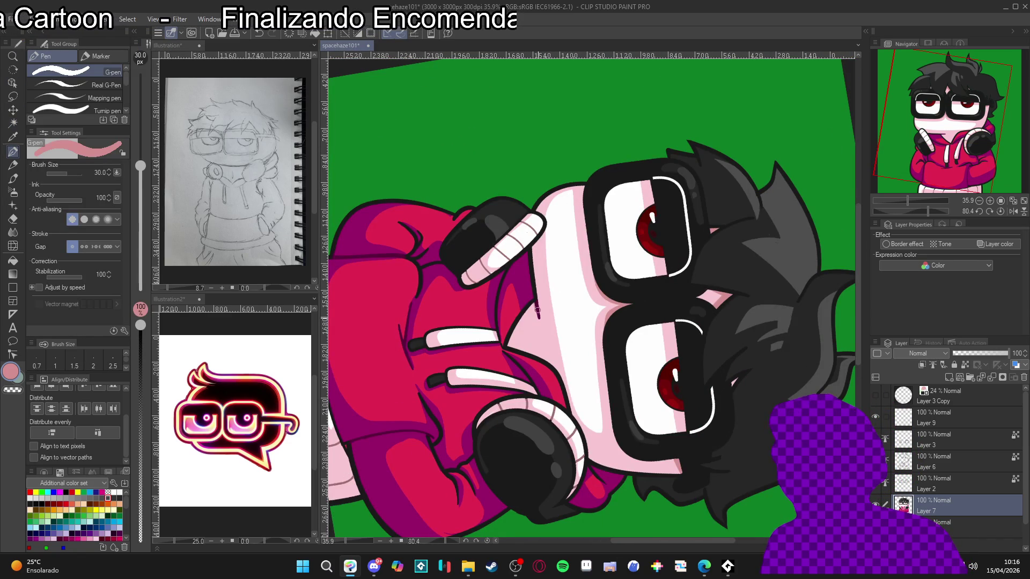
key("ctrl+@")
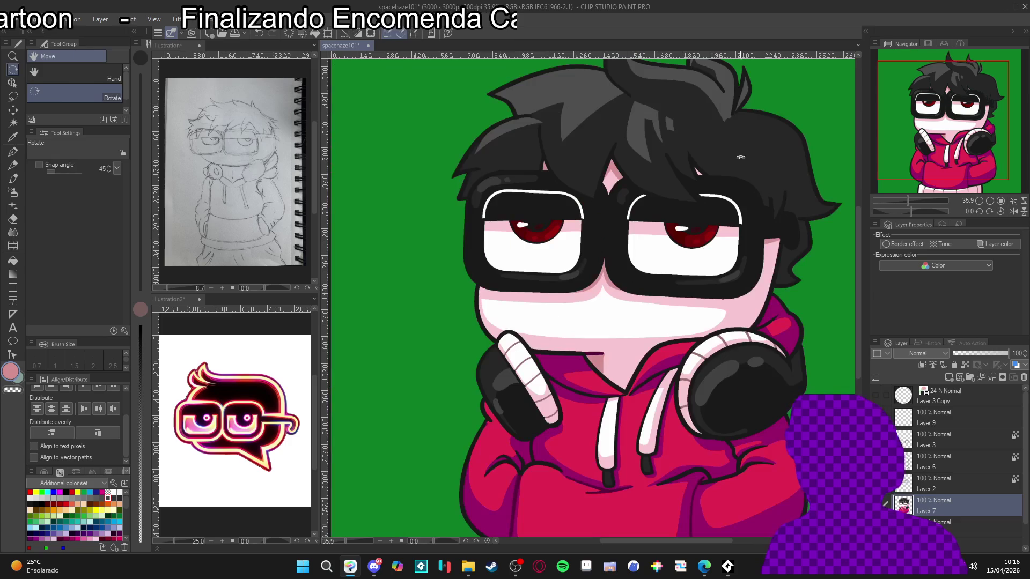
scroll(742, 284, "down", 2)
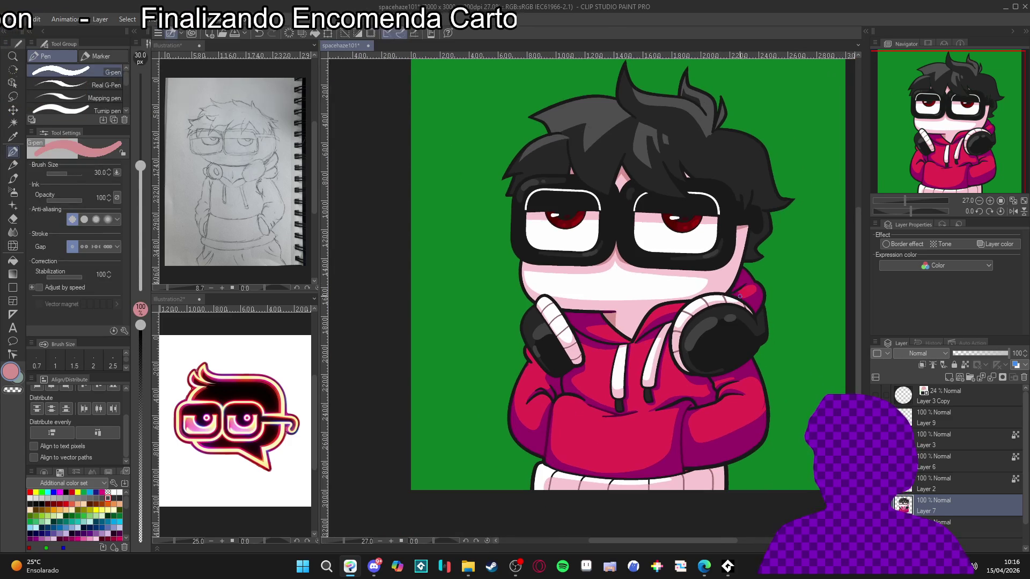
scroll(672, 324, "up", 2)
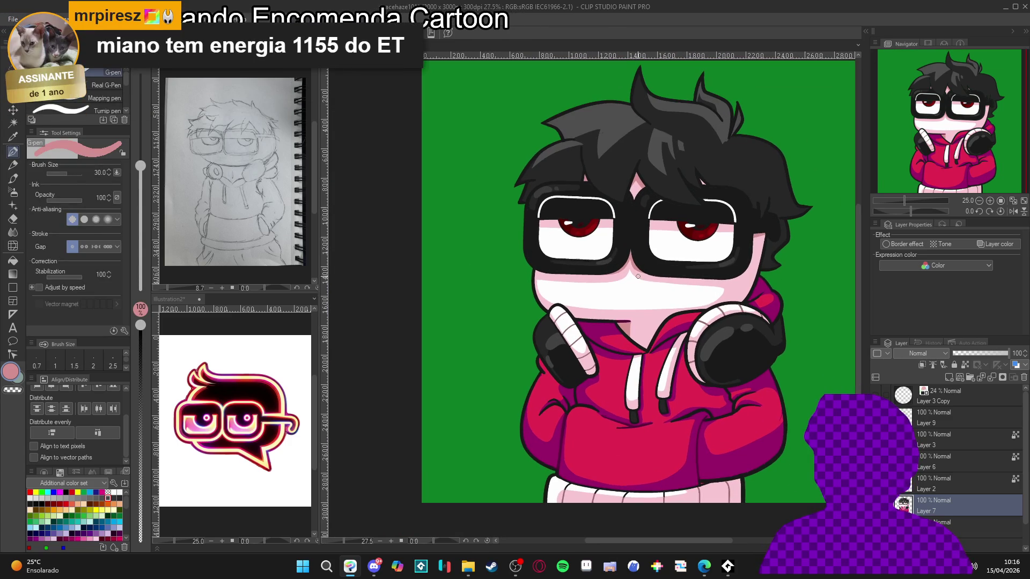
left_click_drag(660, 263, 647, 304)
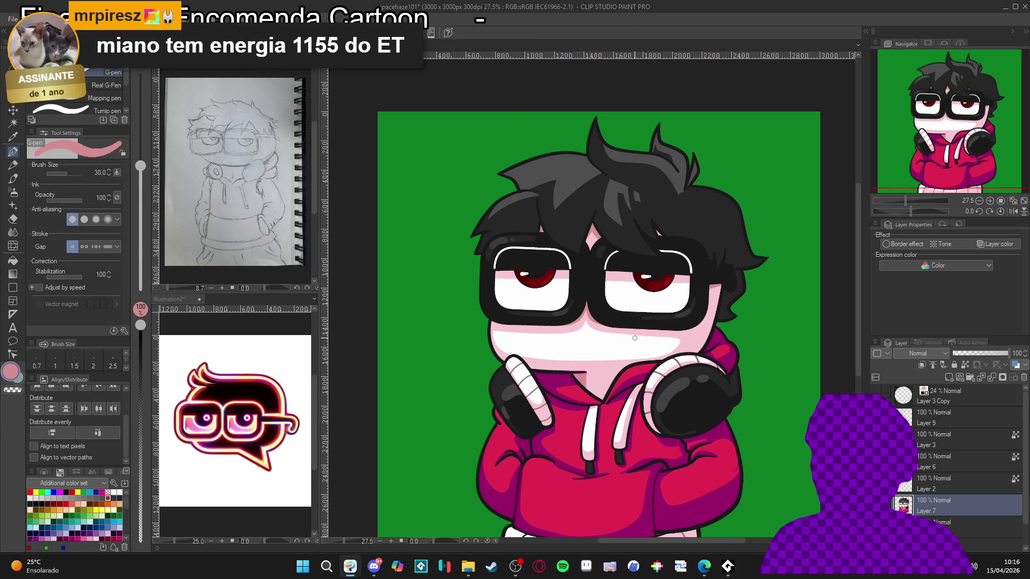
scroll(650, 326, "up", 3)
Step: Test a selection of the whole character, then sample the green background as the drawing colour
key("w")
left_click(747, 410)
key("ctrl+d")
key("p")
left_click(754, 425, "alt")
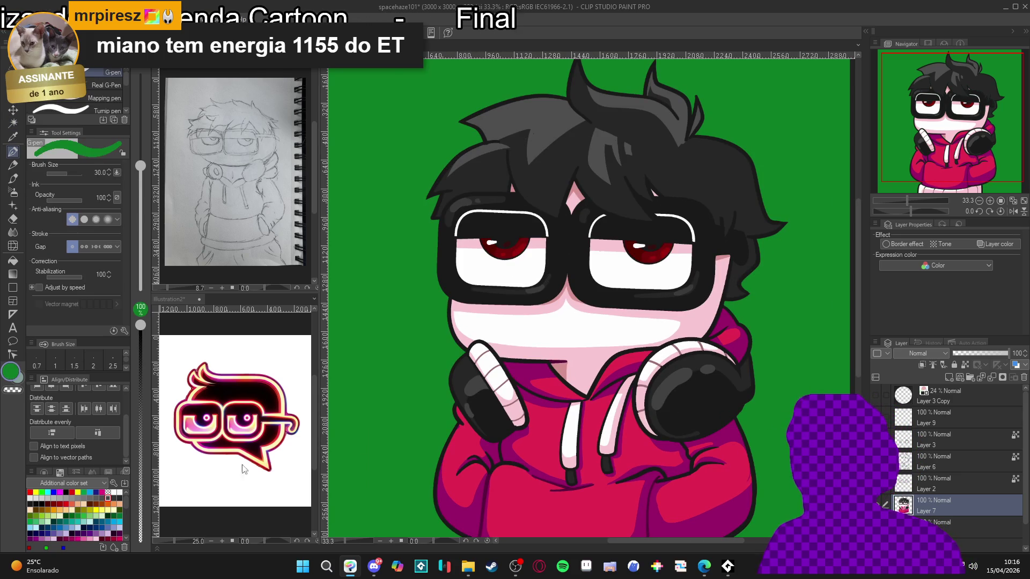
scroll(696, 350, "down", 3)
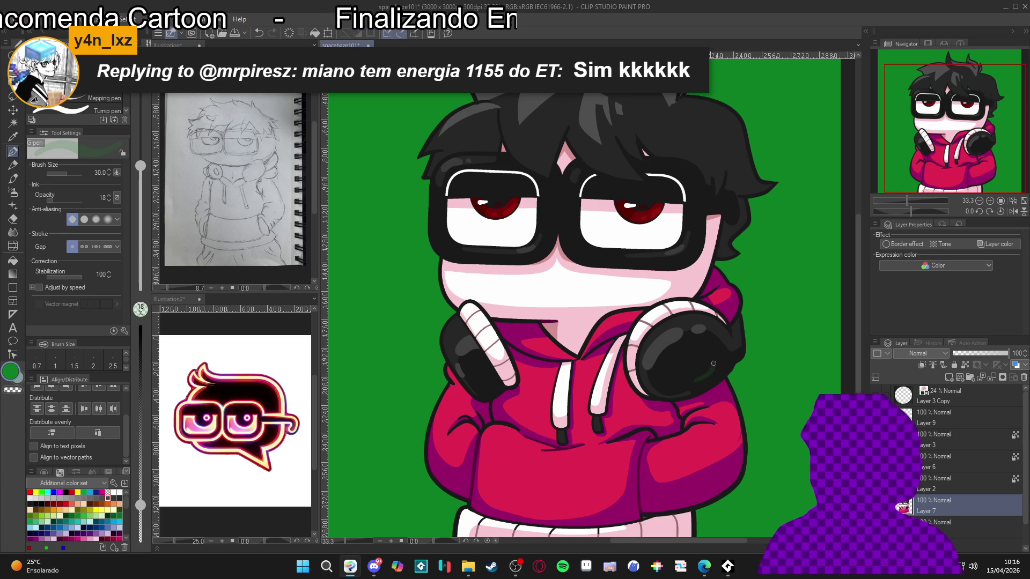
Step: Paint a soft green reflected tint on both headphones, adjusting the pen opacity
key("minus")
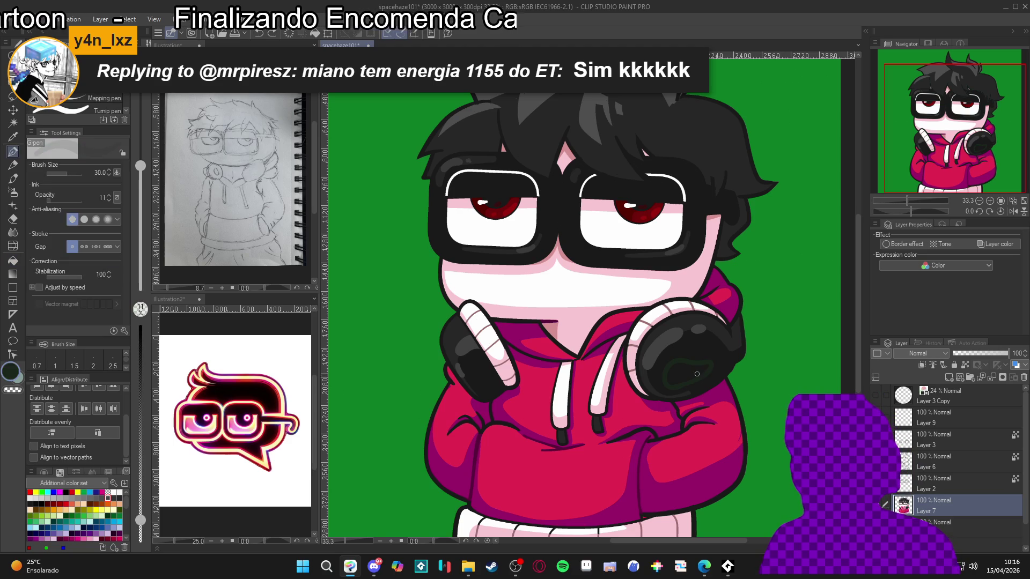
left_click_drag(138, 340, 141, 322)
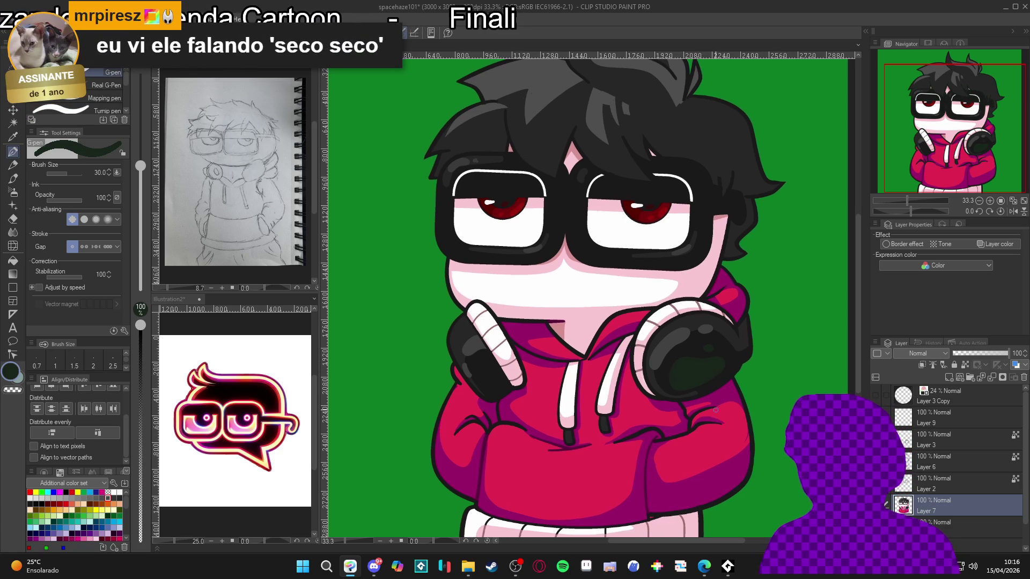
key("w")
key("p")
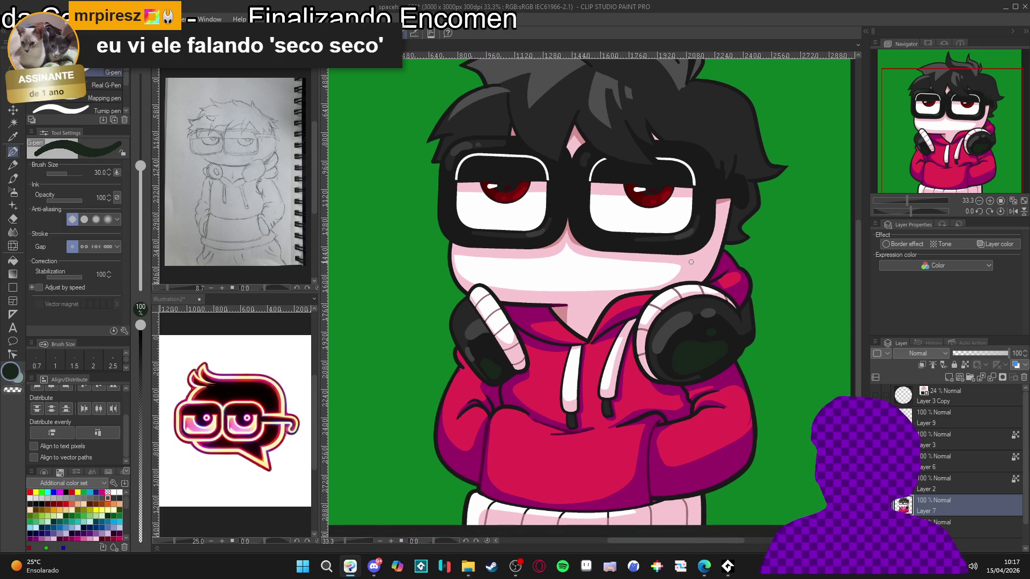
scroll(659, 282, "down", 1)
scroll(659, 282, "down", 1)
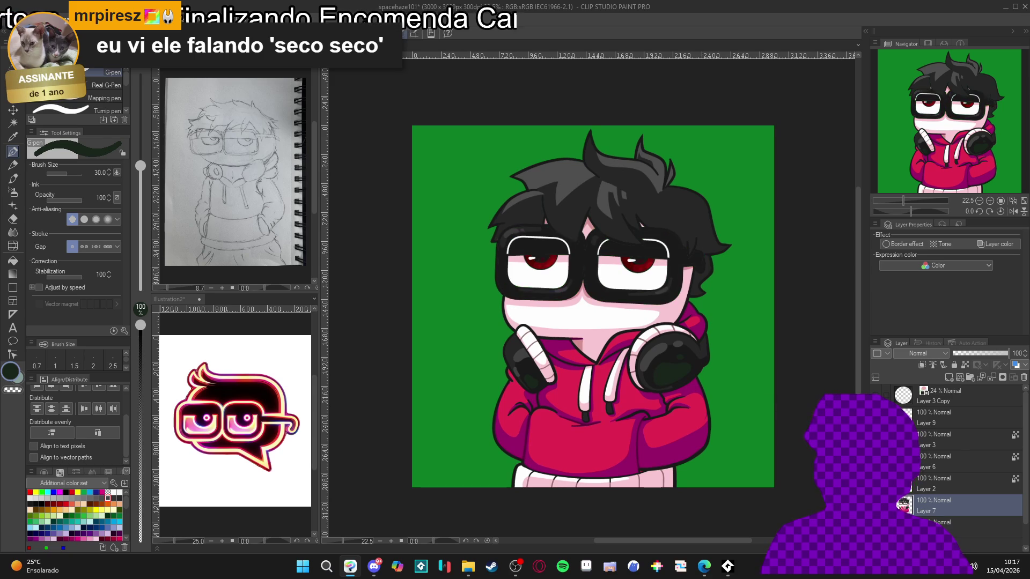
Step: Compare edits with undo/redo, then switch to Layer 2 and sample the iris's dark red
key("ctrl+z")
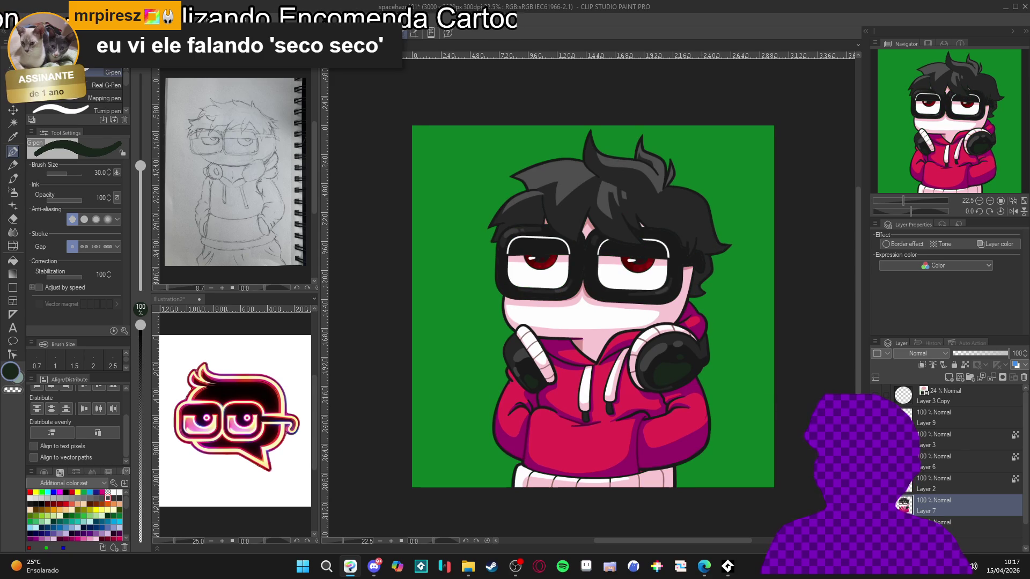
key("ctrl+z")
key("ctrl+y")
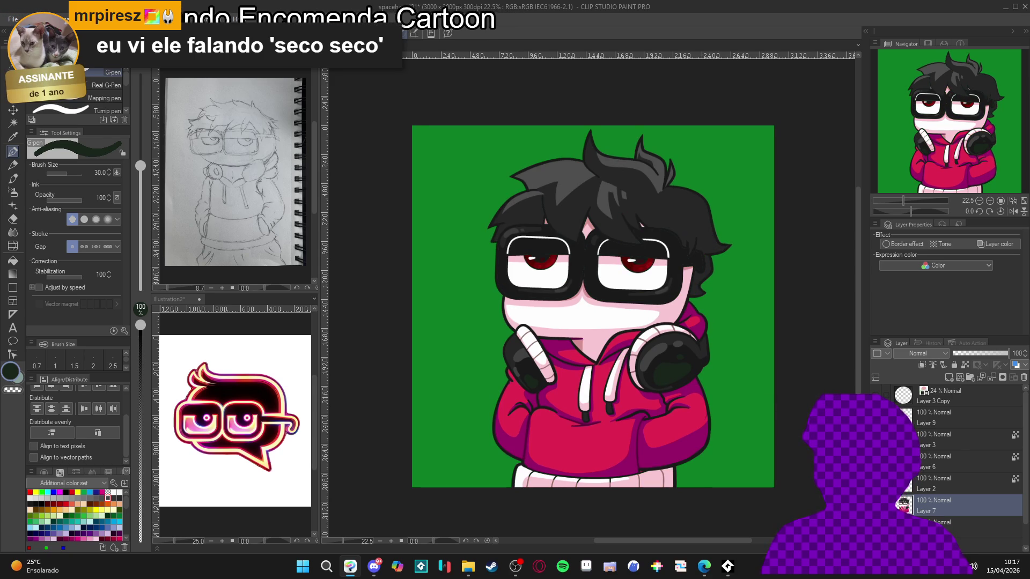
left_click(624, 265, "ctrl+shift")
scroll(624, 265, "up", 5)
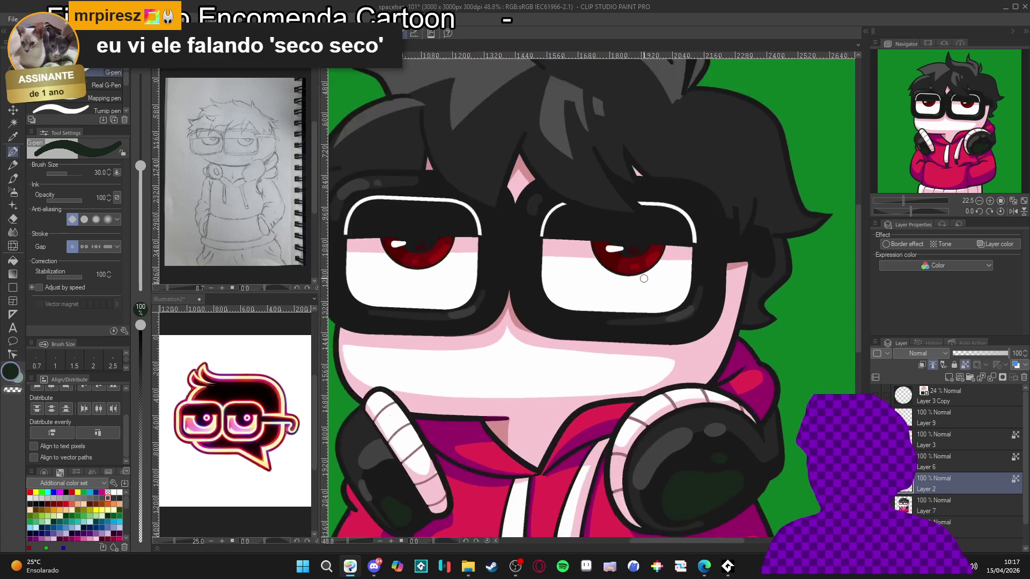
left_click(622, 263, "alt")
scroll(622, 262, "down", 2)
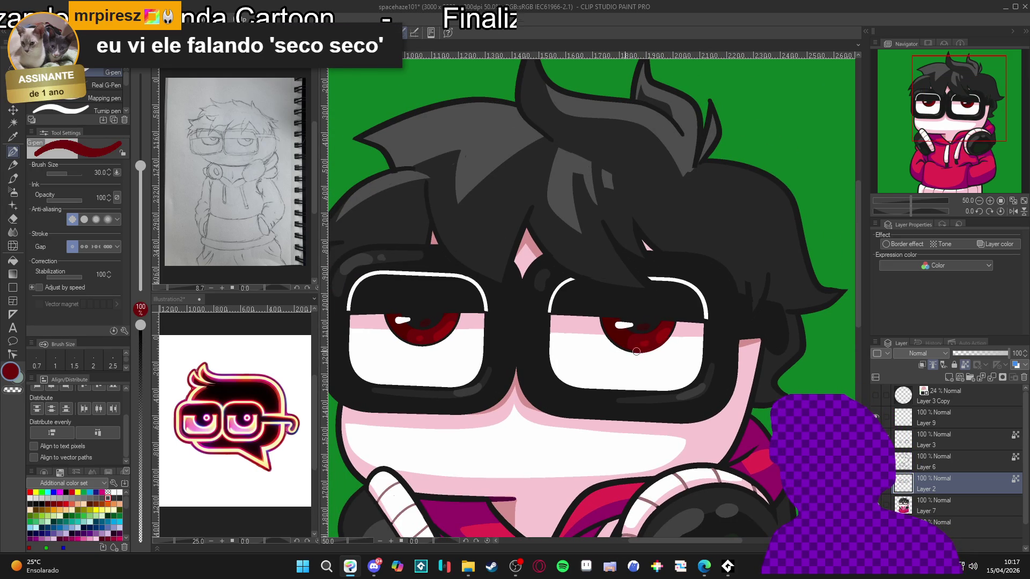
Step: Recentre the view on the whole character and show the green outline layer
left_click_drag(600, 339, 635, 352)
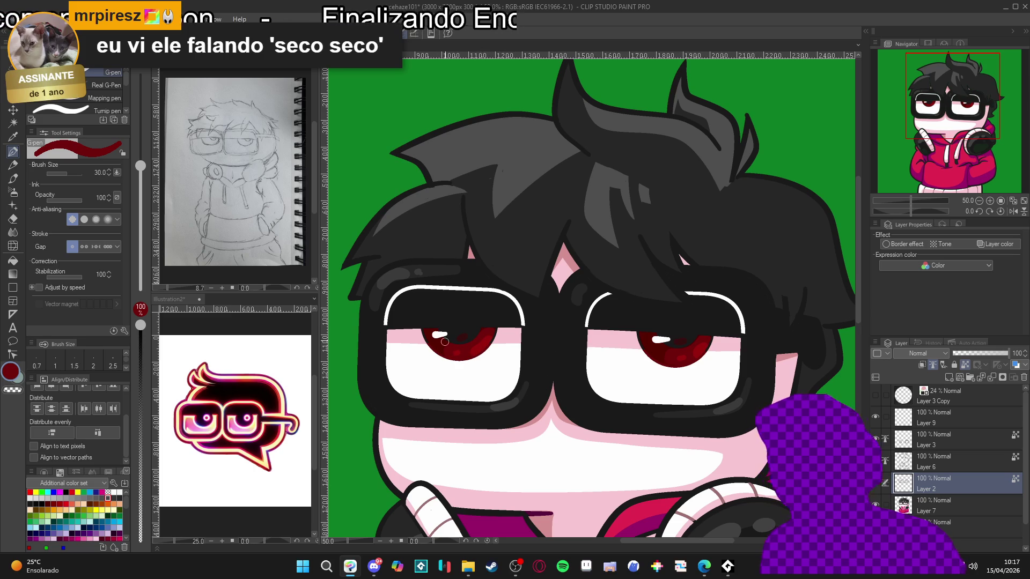
scroll(444, 341, "down", 2)
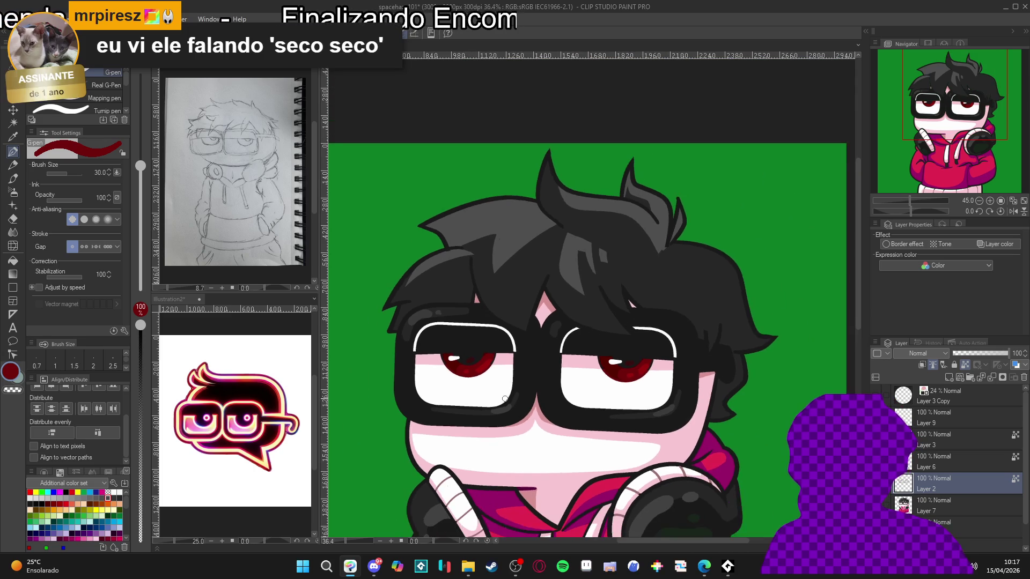
scroll(552, 370, "down", 1)
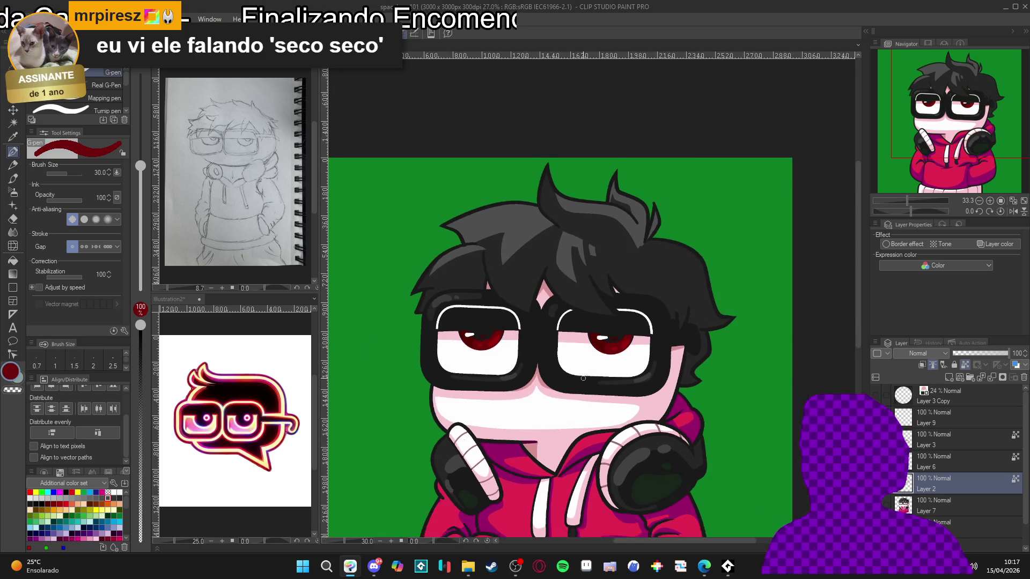
left_click_drag(589, 379, 590, 350)
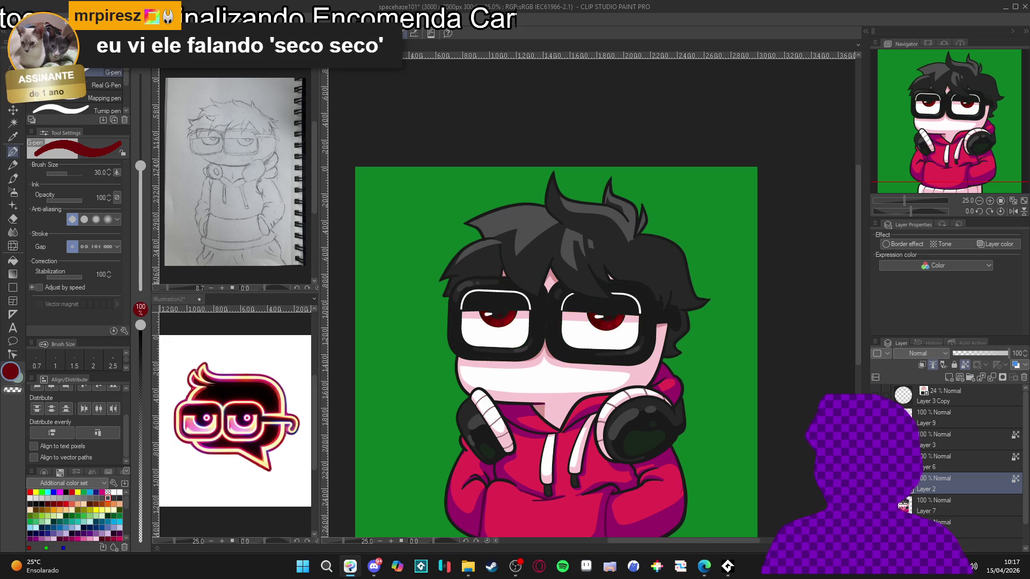
left_click(883, 461)
Step: On Layer 6, add a thin white highlight to the hair, then pick grey
left_click(944, 461)
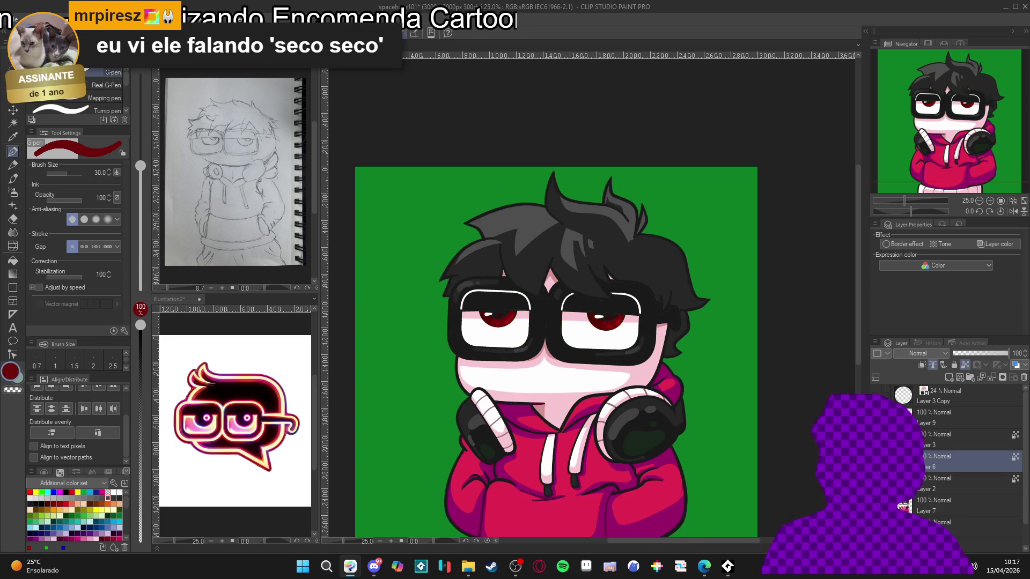
scroll(571, 280, "up", 2)
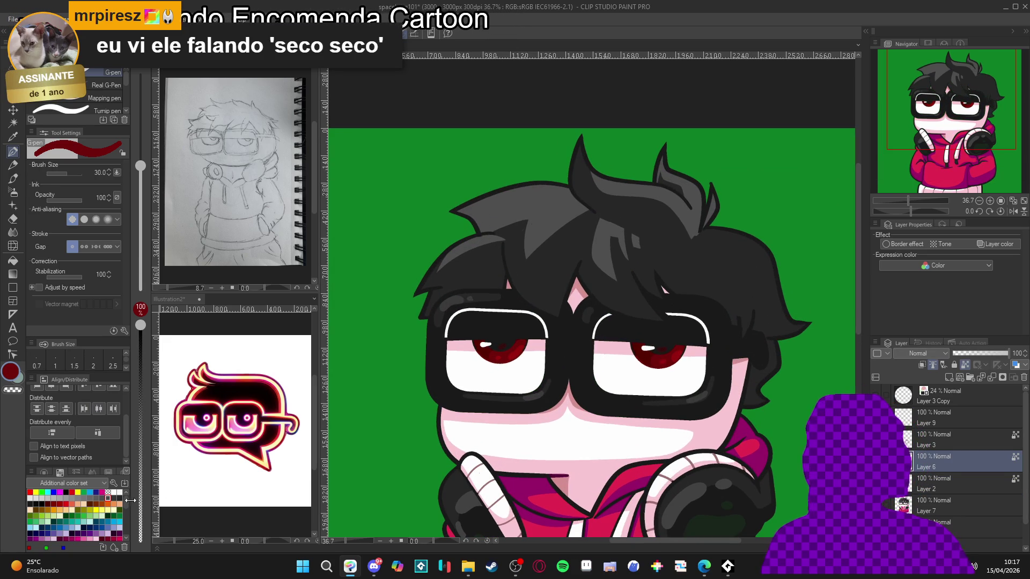
left_click(120, 493)
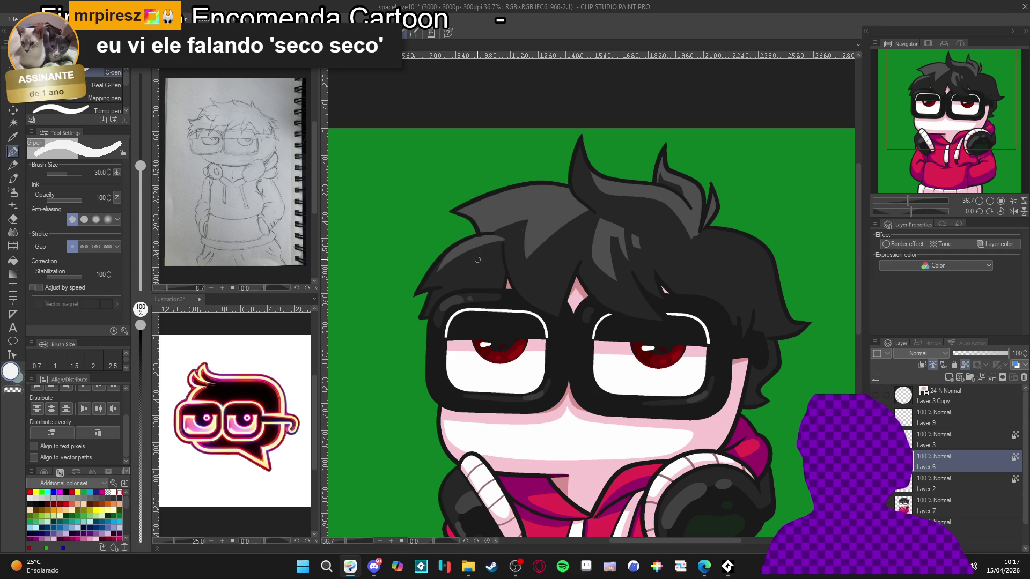
scroll(545, 256, "up", 2)
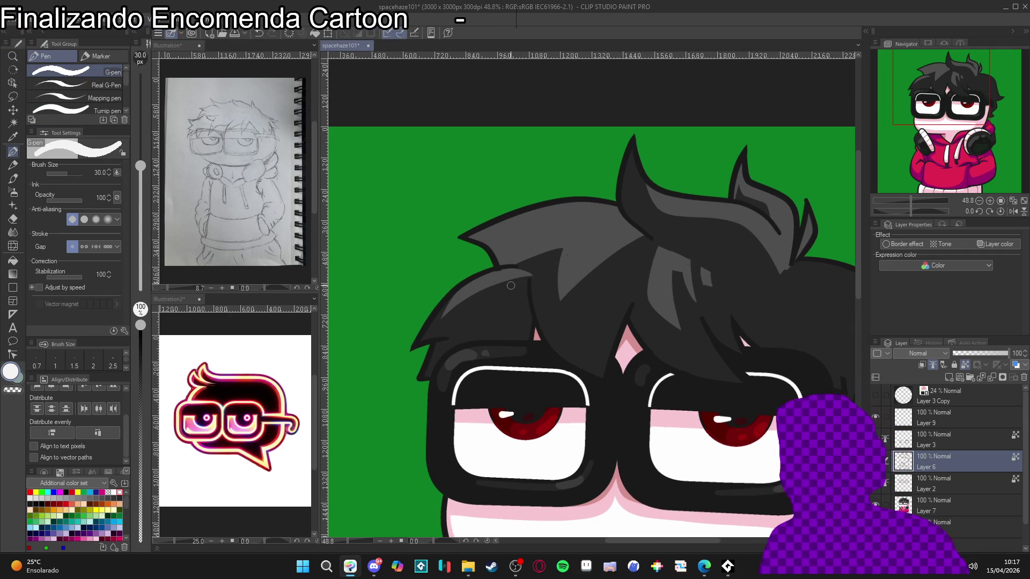
left_click_drag(528, 279, 533, 312)
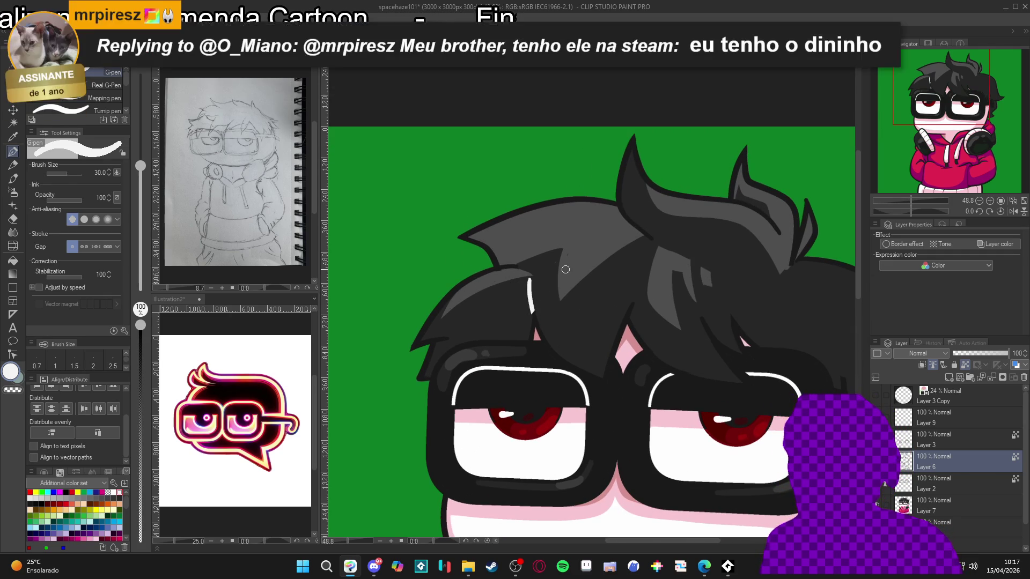
left_click(528, 300, "alt")
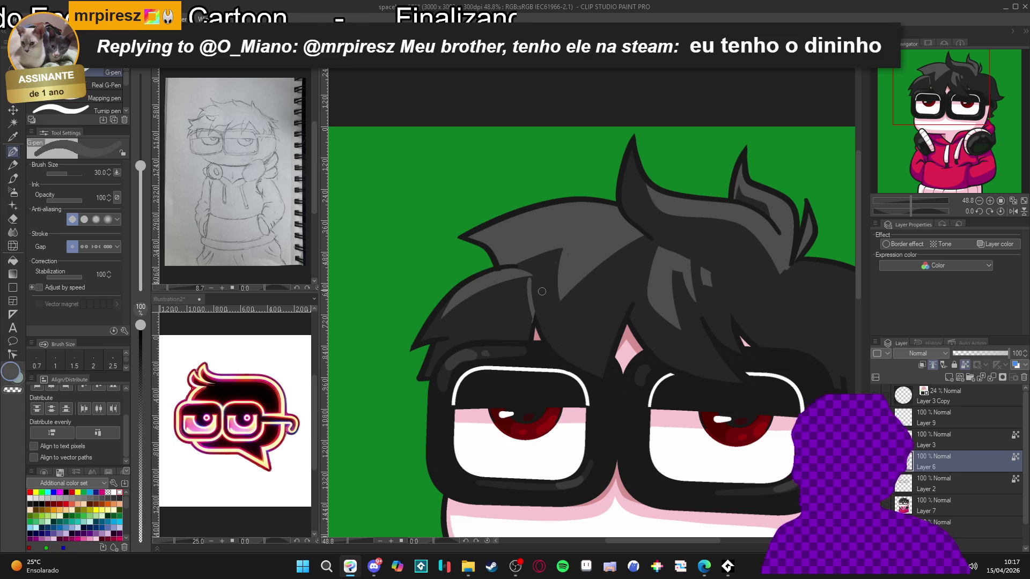
Step: Select Layer 7 and sample the hair's light grey as the drawing colour
scroll(542, 291, "down", 2)
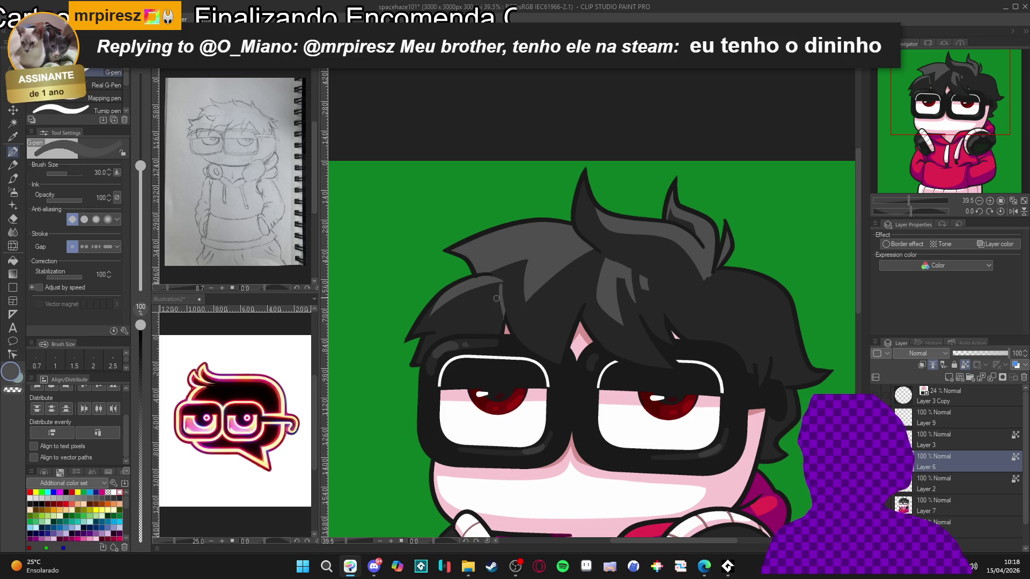
scroll(533, 309, "up", 1)
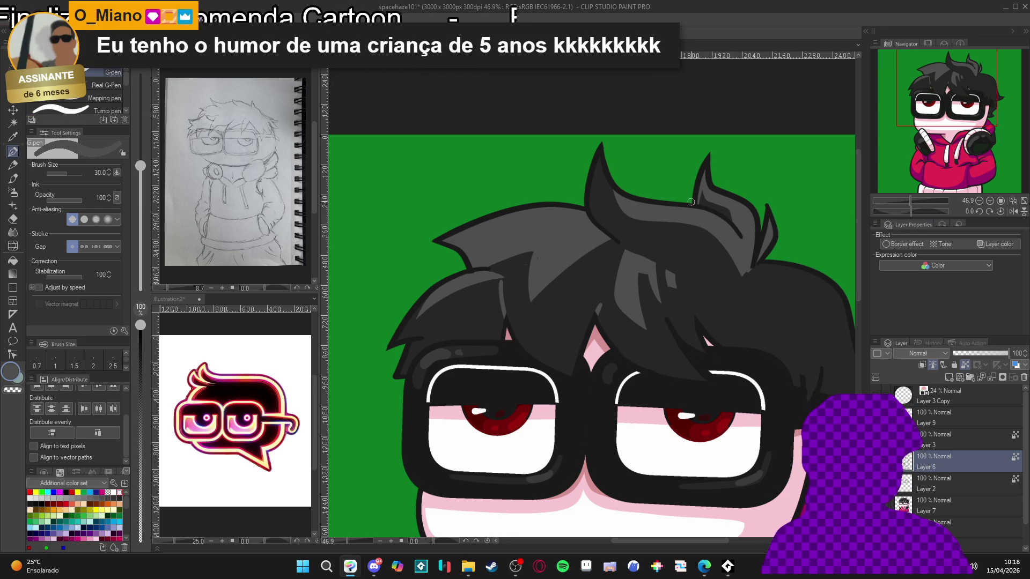
scroll(519, 271, "up", 3)
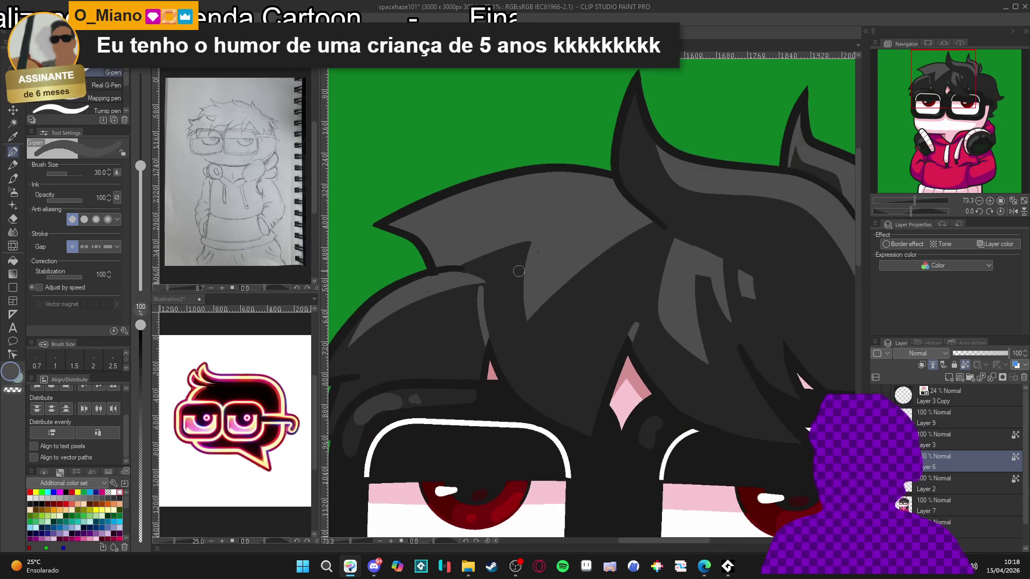
left_click(931, 510)
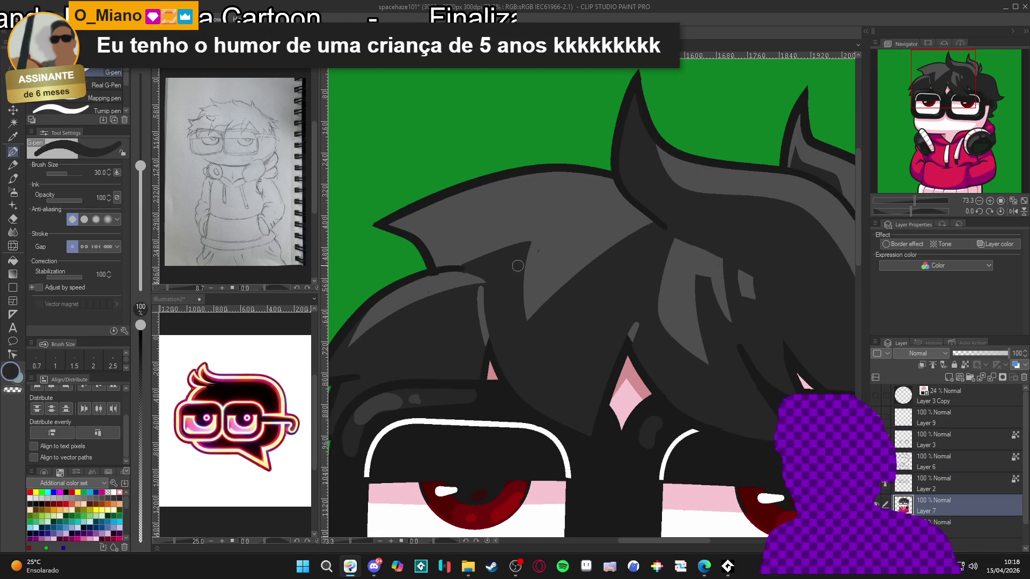
left_click(546, 253, "alt")
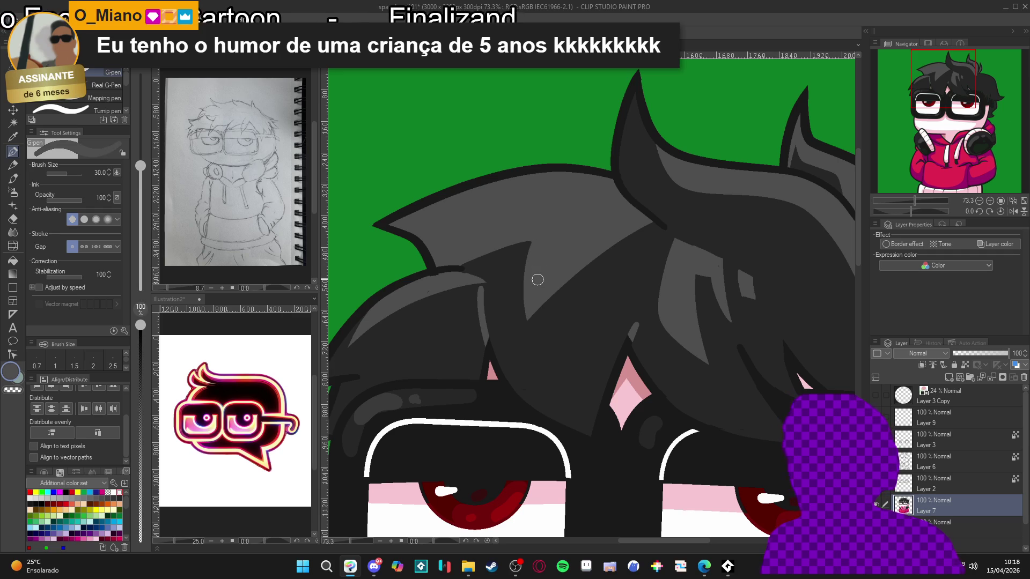
scroll(537, 279, "down", 5)
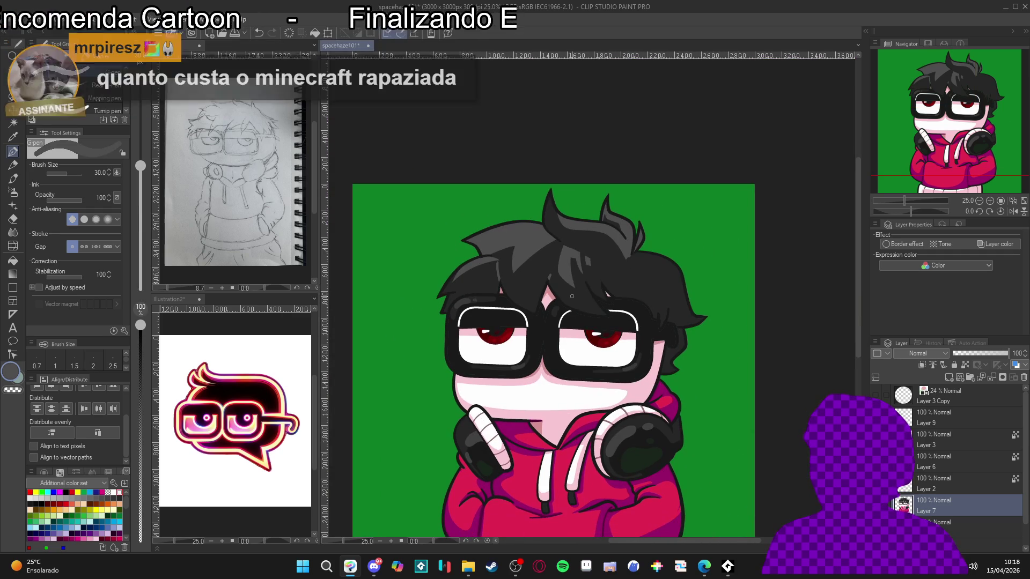
scroll(572, 296, "down", 2)
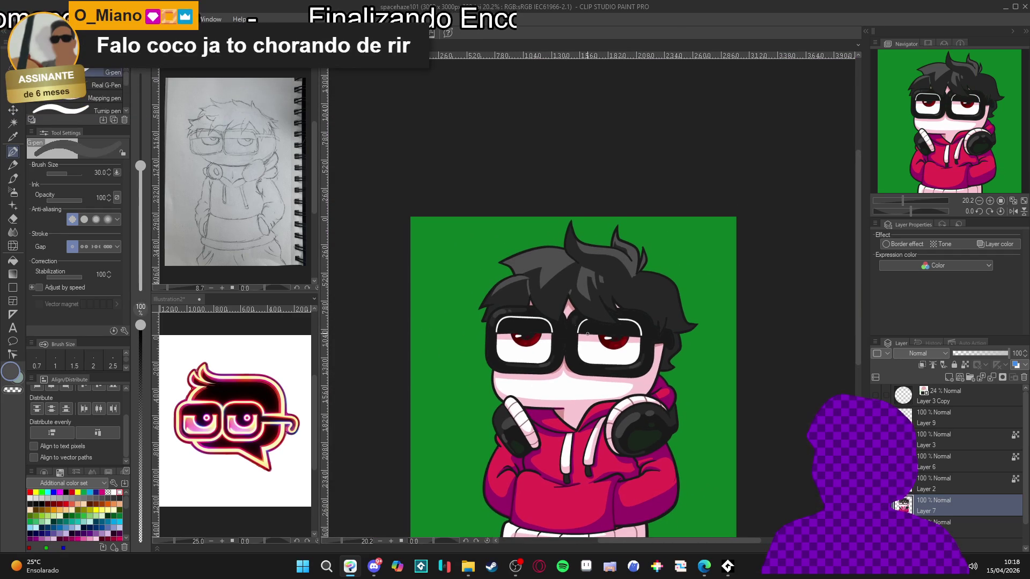
Step: Lower the pen opacity to 11 and pick the dark grey hair colour
key("w")
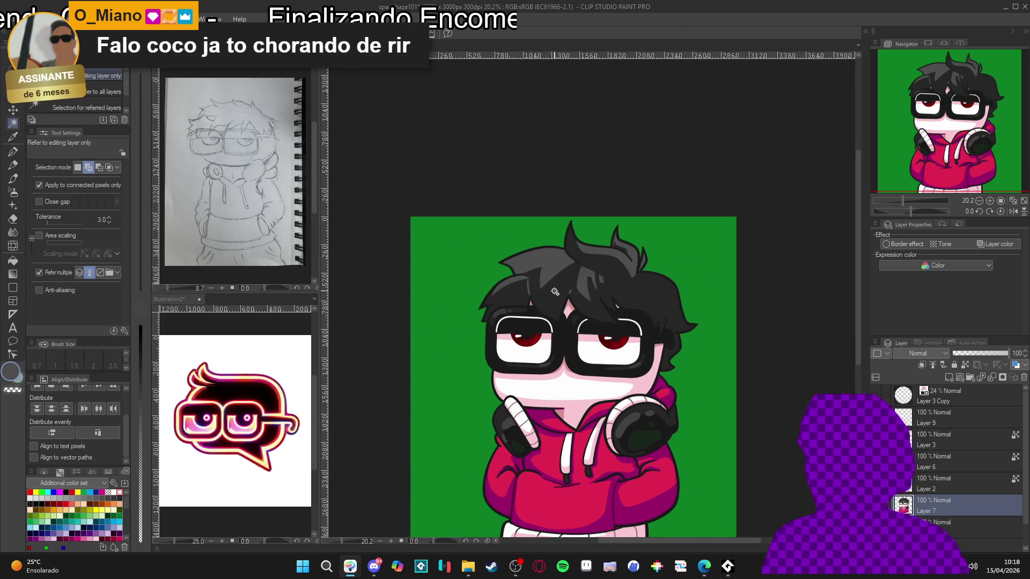
key("p")
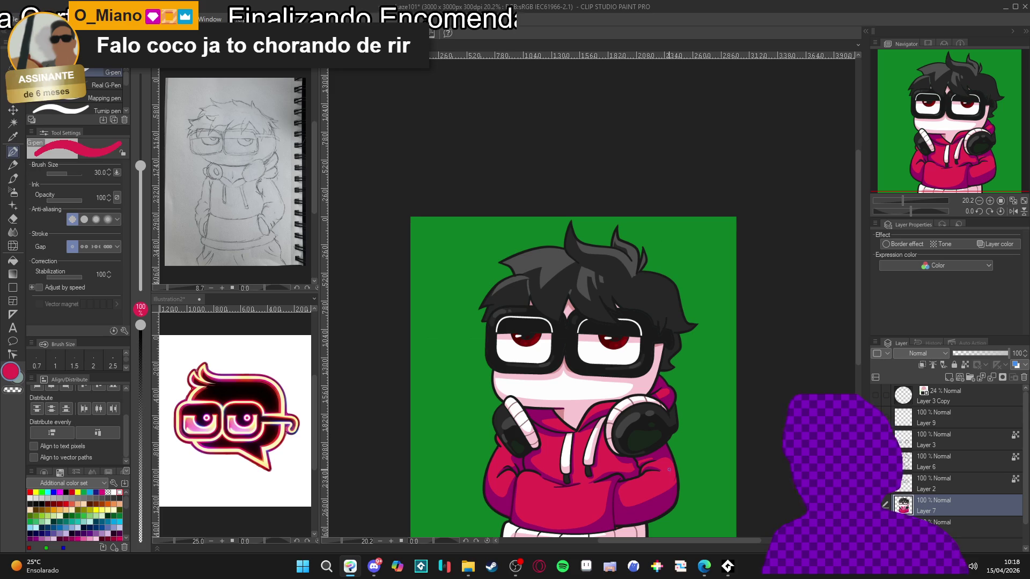
scroll(584, 372, "up", 3)
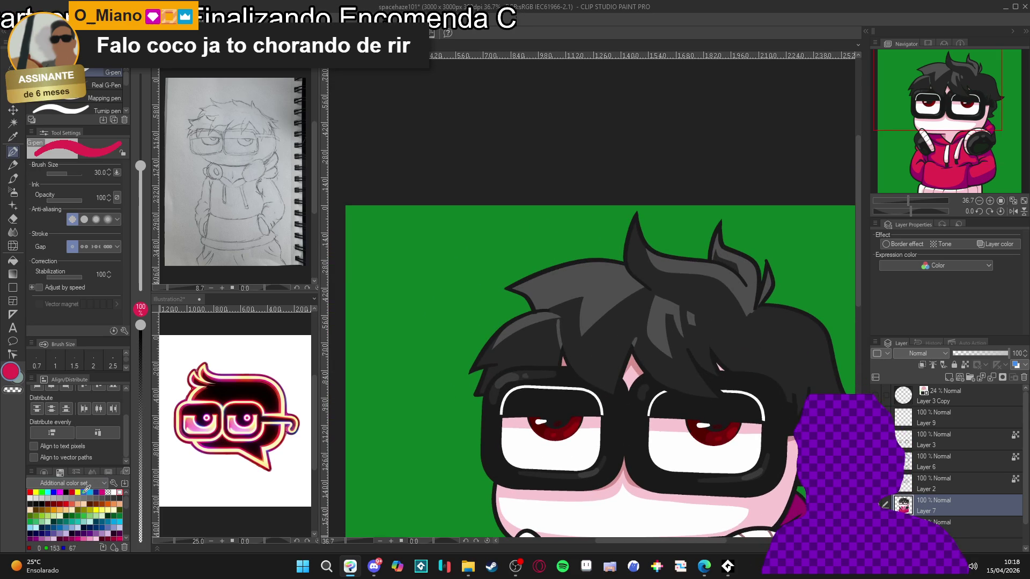
left_click(139, 521)
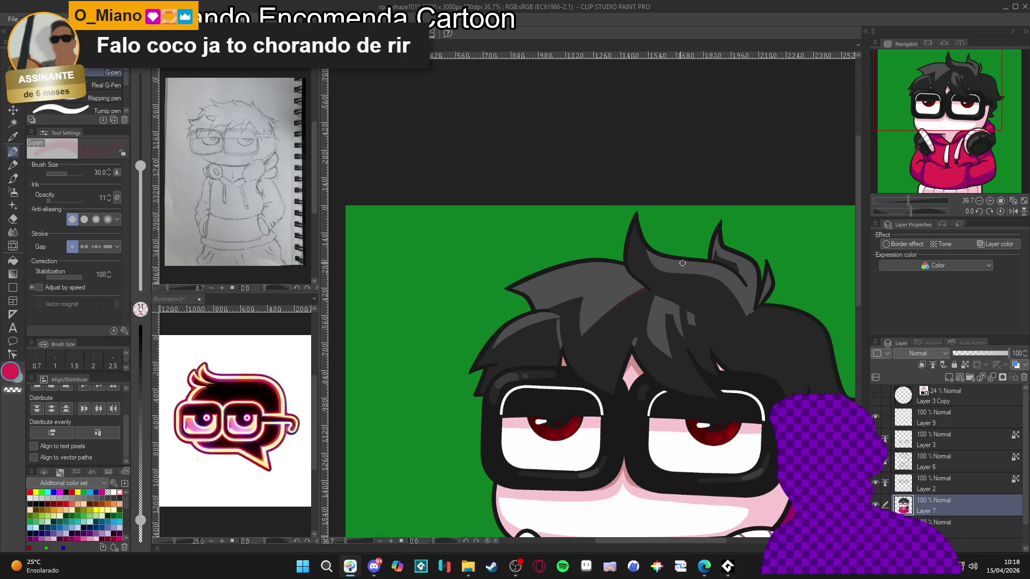
left_click(644, 286, "alt")
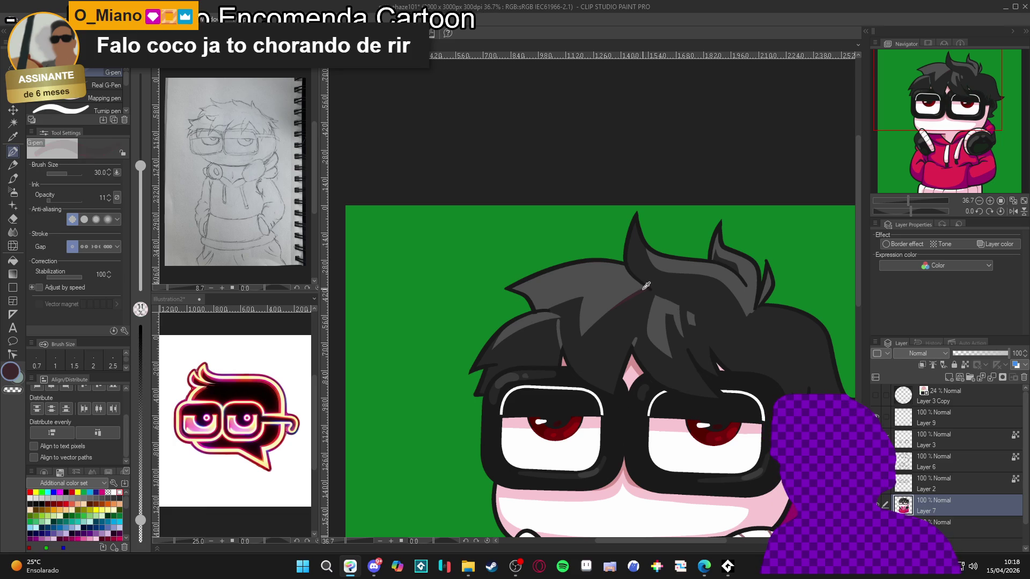
Step: Auto-select the whole hair region and fill it with the dark grey
key("w")
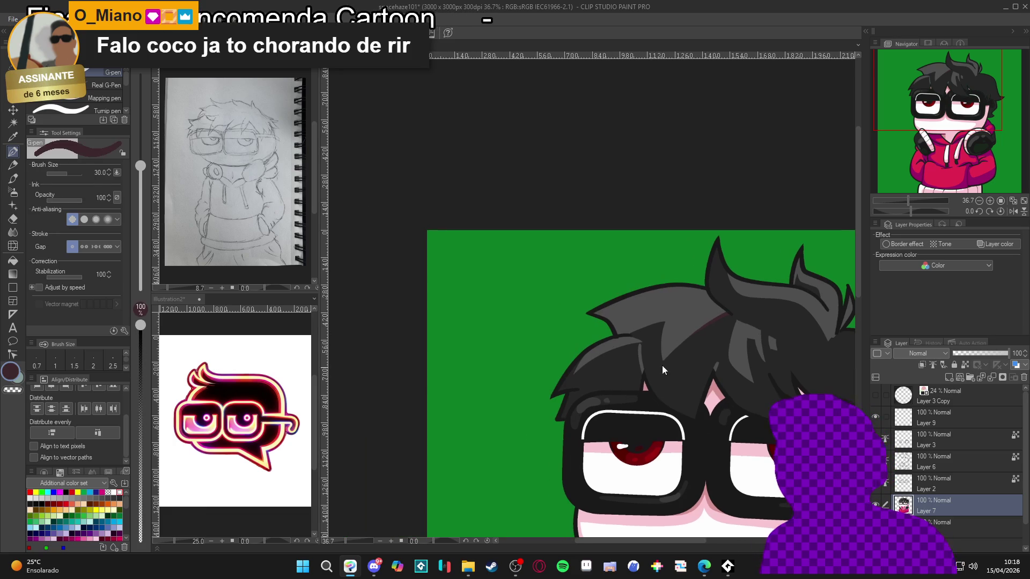
left_click_drag(586, 290, 668, 315)
left_click(656, 325)
key("alt+BackSpace")
key("ctrl+d")
key("p")
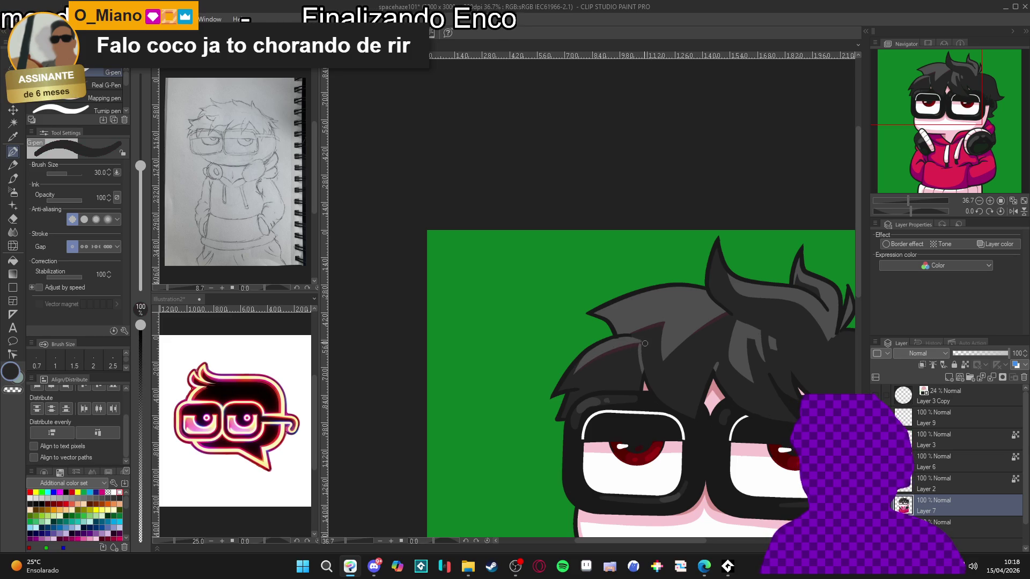
Step: Swap to the other drawing colour and open its Color settings on medium grey 4E4E4E
left_click_drag(797, 377, 774, 374)
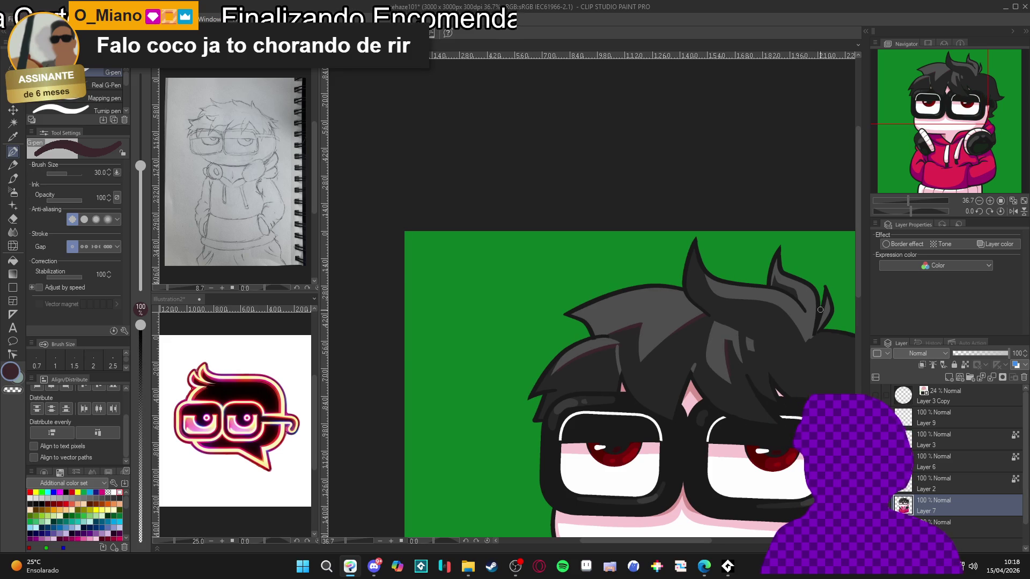
scroll(818, 375, "down", 1)
scroll(749, 364, "down", 3)
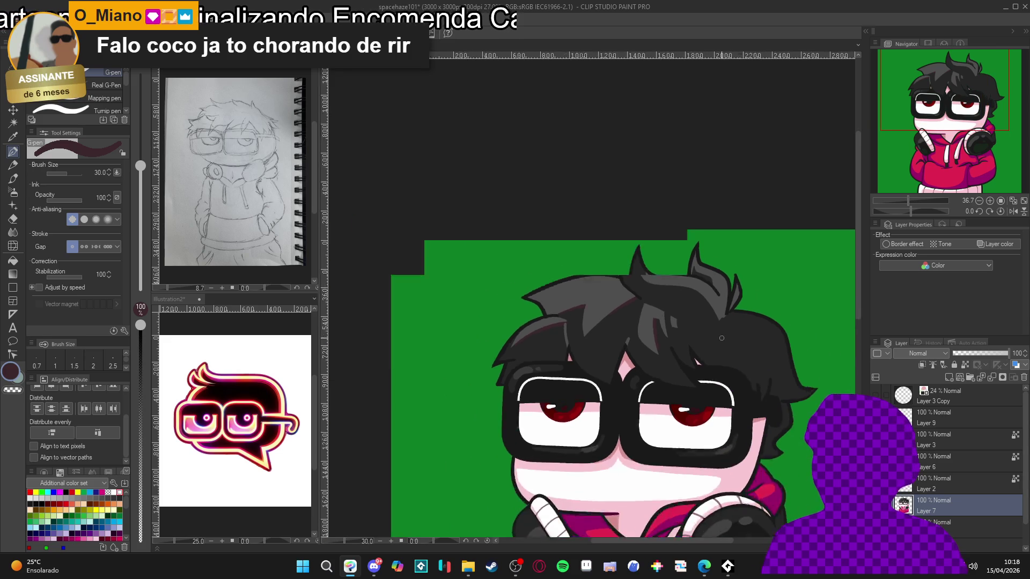
scroll(749, 363, "down", 1)
scroll(618, 284, "up", 2)
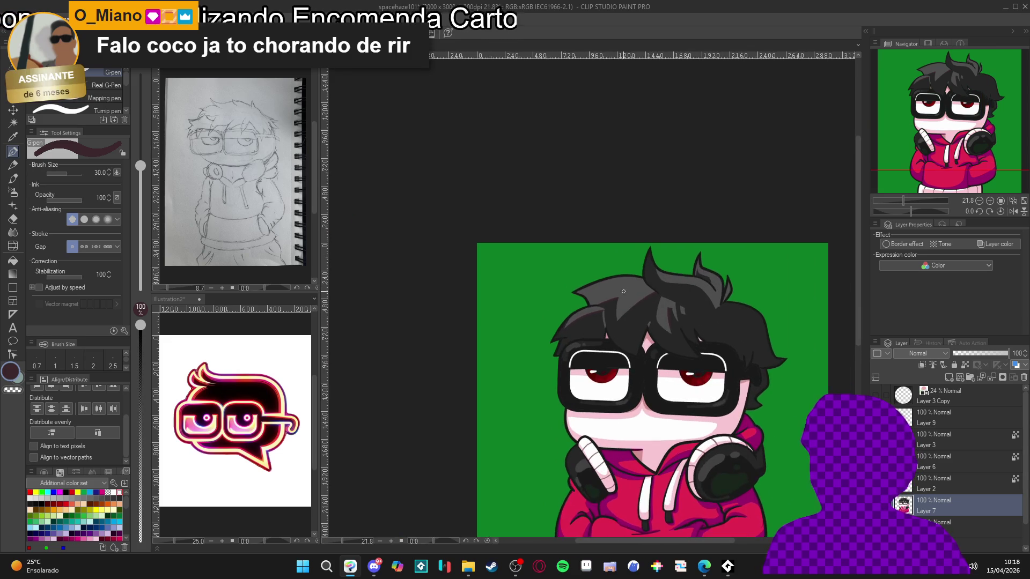
key("c")
double_click(11, 375)
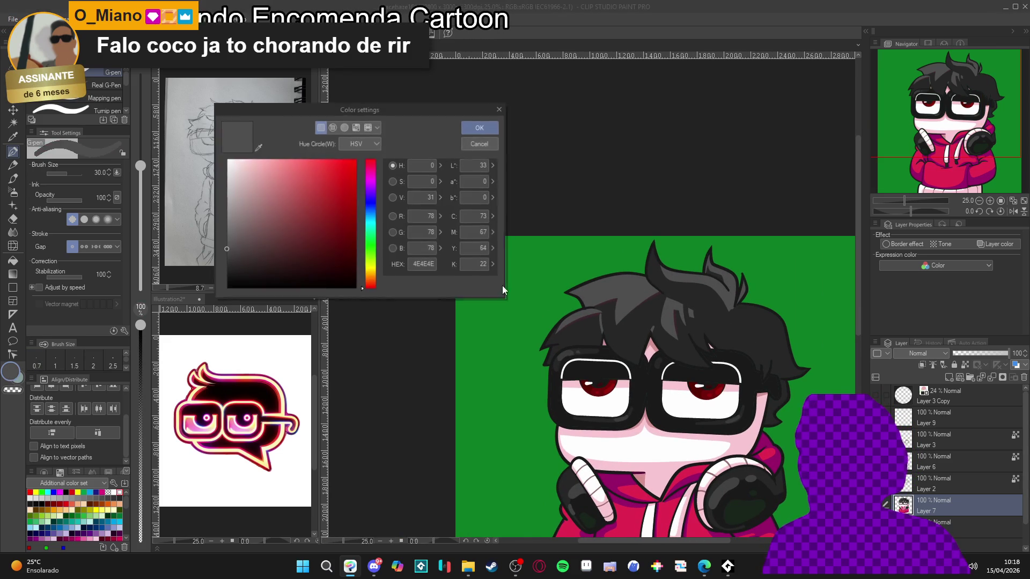
Step: Set the drawing colour to a warm mid grey, 776D6D, keeping a red hue
left_click(226, 230)
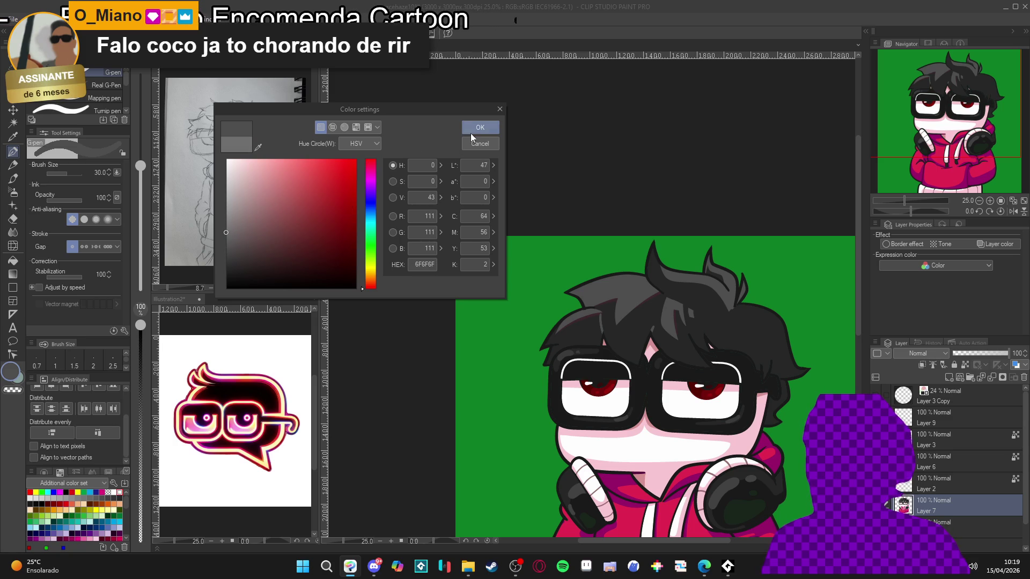
left_click(364, 282)
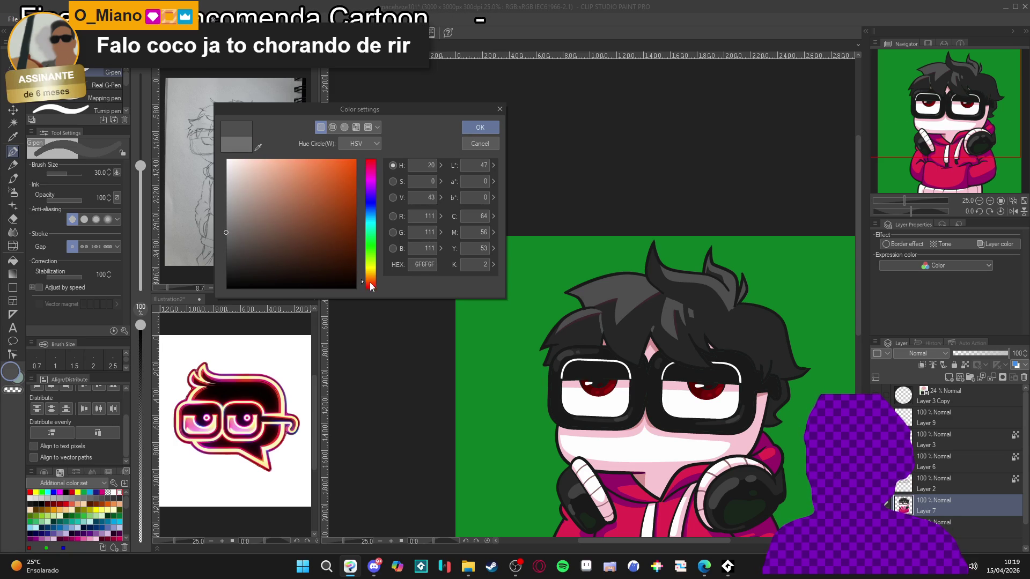
left_click(364, 288)
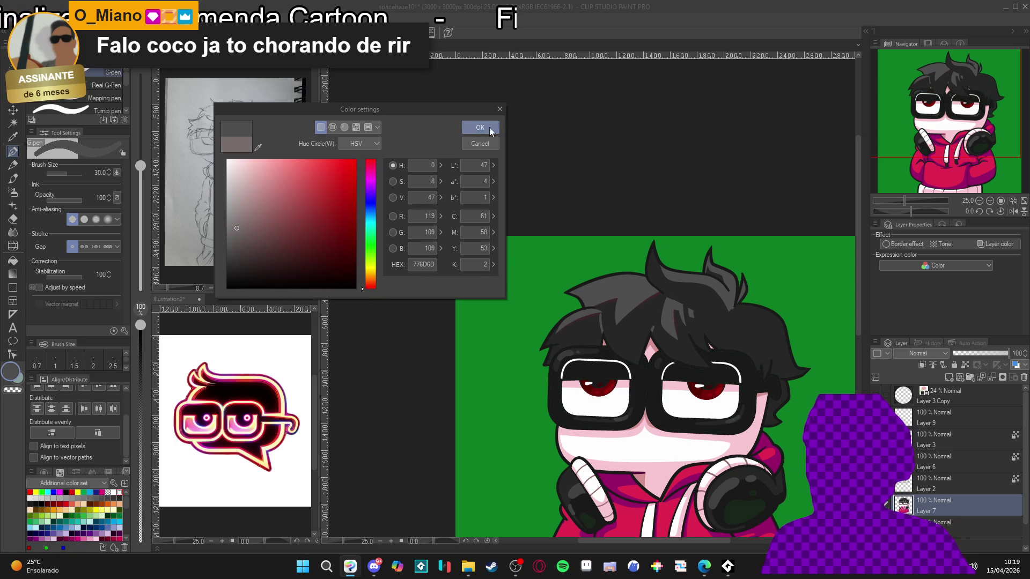
left_click(480, 127)
Step: Tilt the canvas view counter-clockwise and return to the pen
key("r")
mouse_move(629, 275)
left_mouse_down()
mouse_move(605, 257)
mouse_move(586, 304)
left_mouse_up()
key("p")
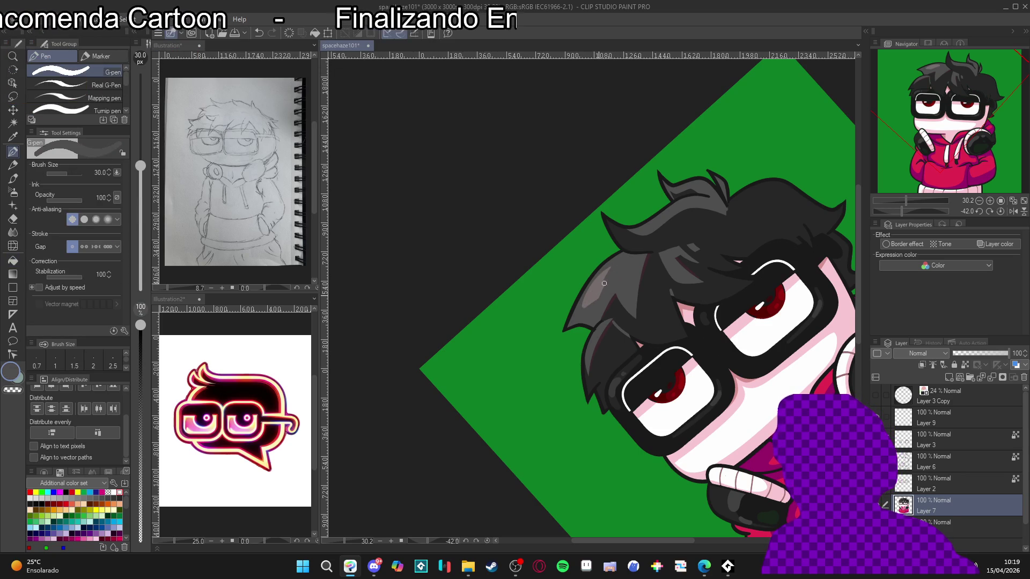
Step: Alternately sample the dark hair grey and lighter grey-mauve highlight, straightening the canvas view
left_click(597, 287, "alt")
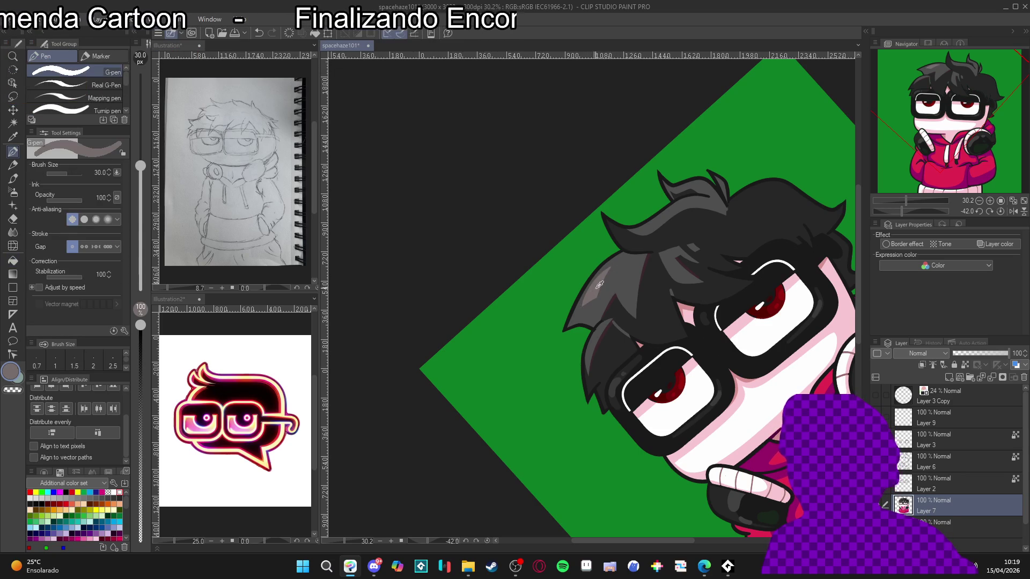
left_click(616, 278, "alt")
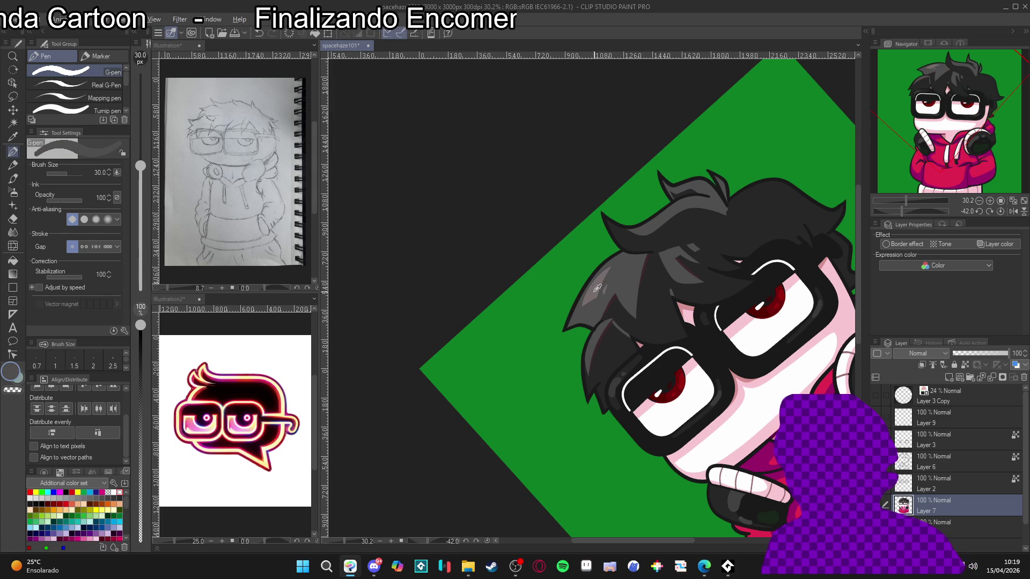
left_click(598, 290, "alt")
key("ctrl+@")
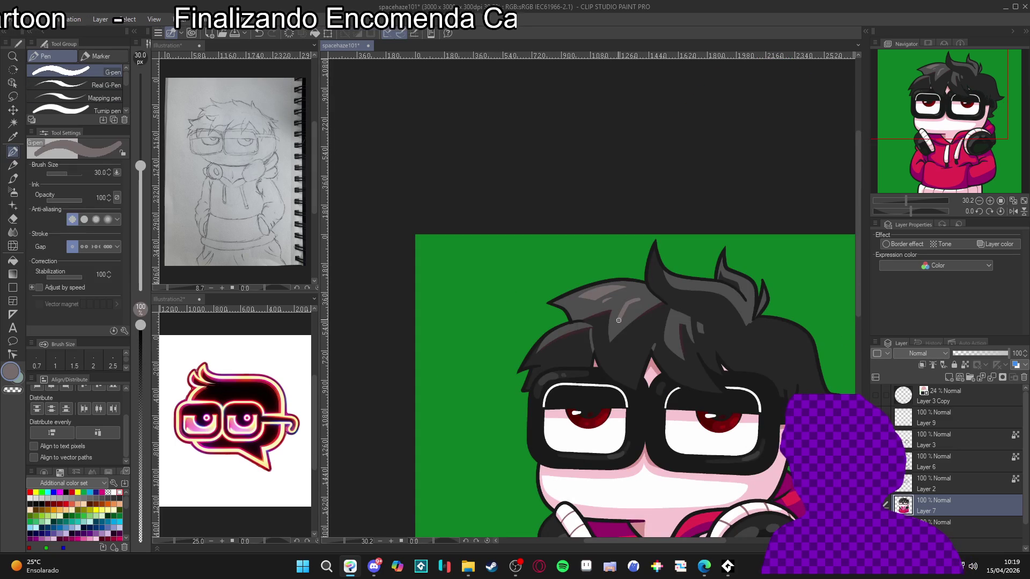
left_click(645, 295, "alt")
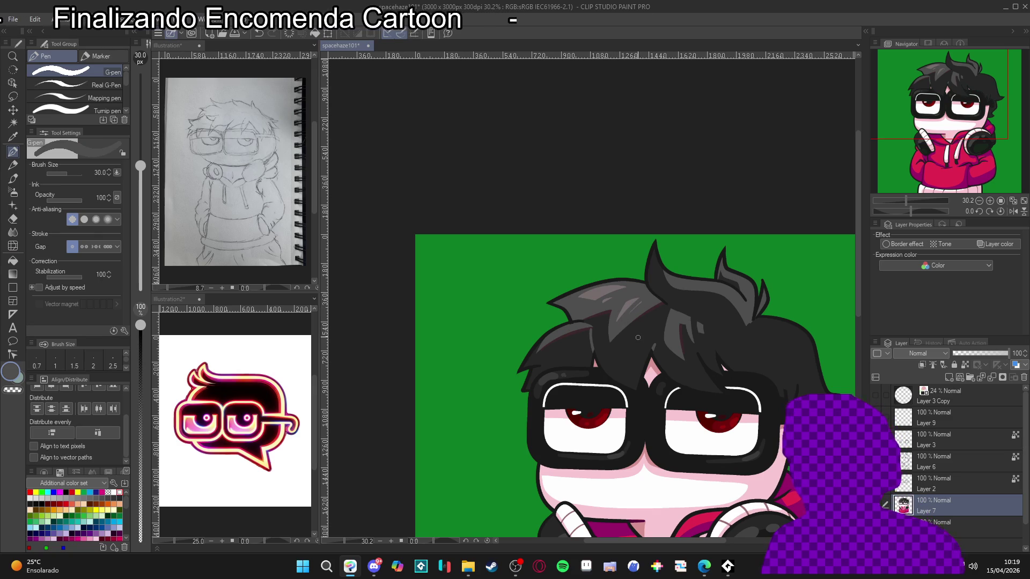
left_click(631, 304, "alt")
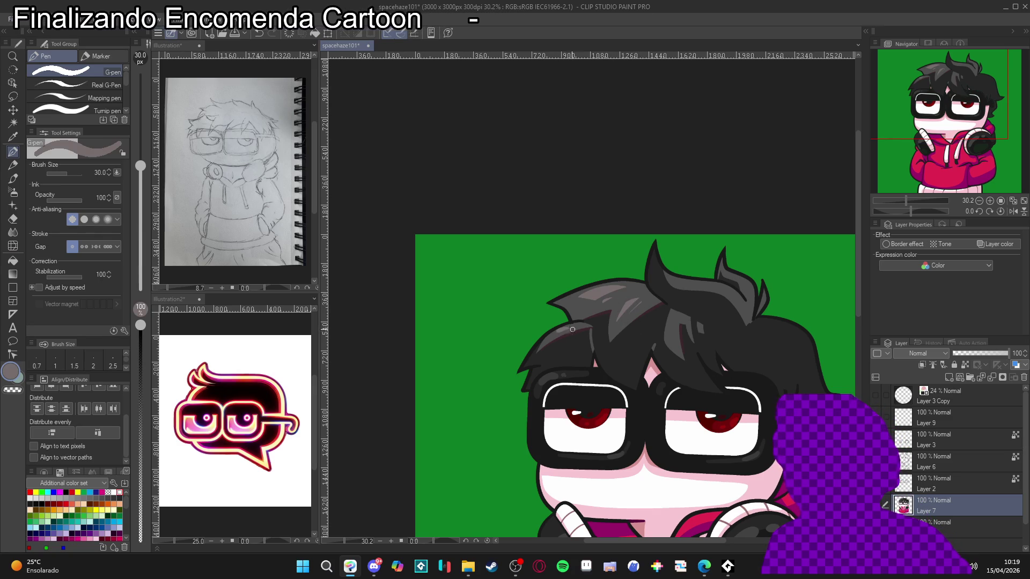
left_click(569, 327, "alt")
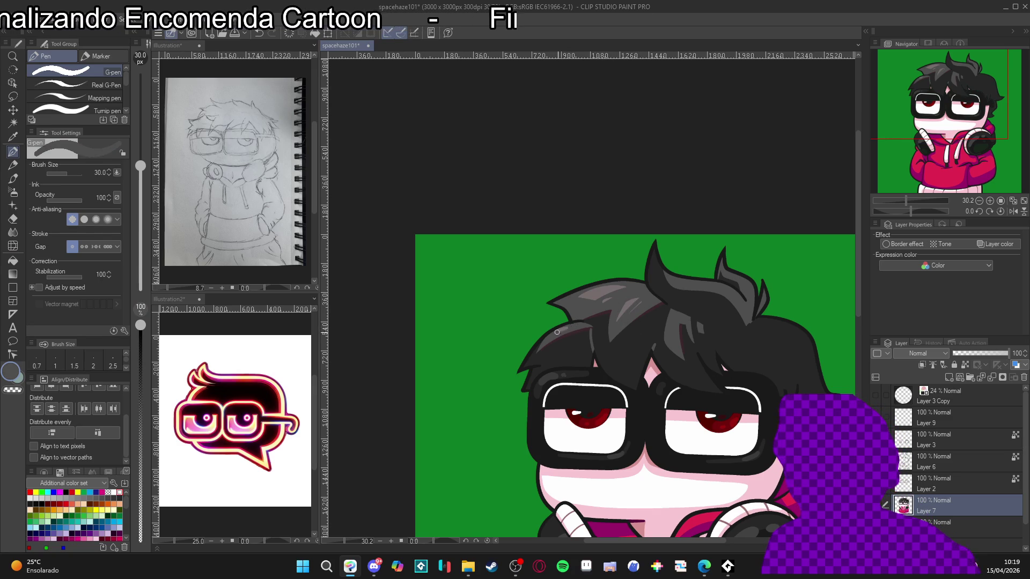
left_click(606, 289, "alt")
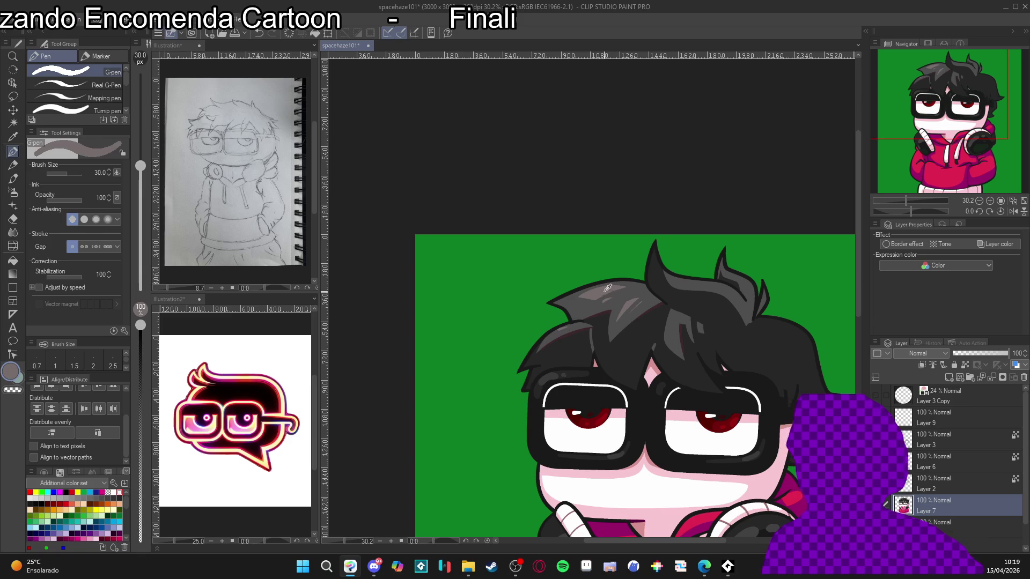
left_click(634, 292, "alt")
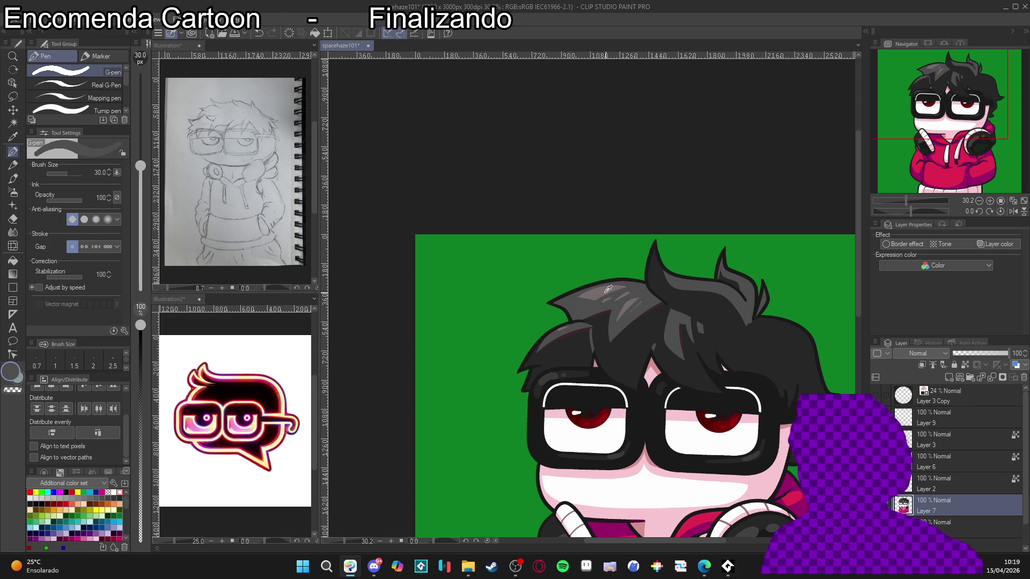
left_click(609, 290, "alt")
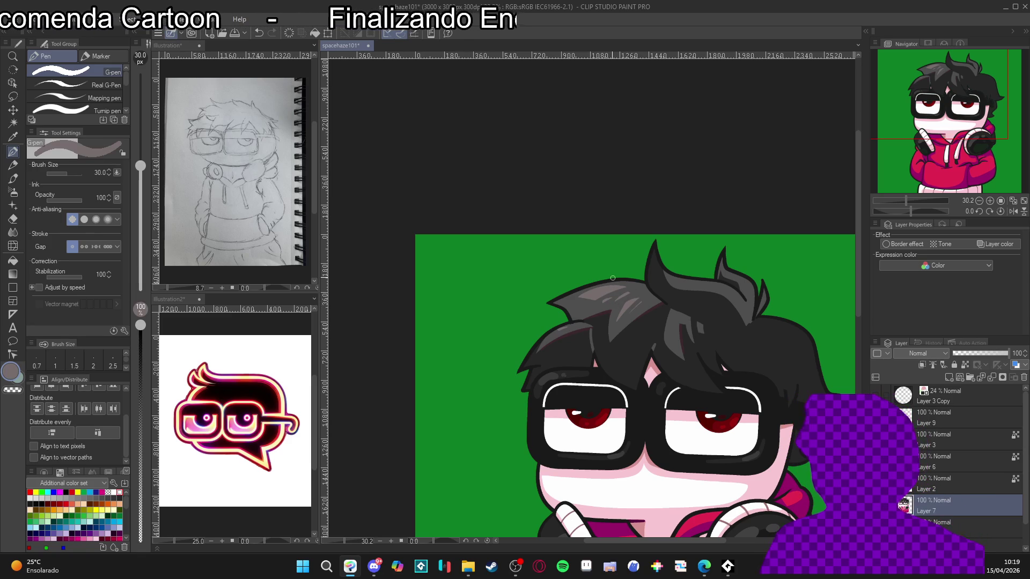
scroll(612, 278, "down", 4)
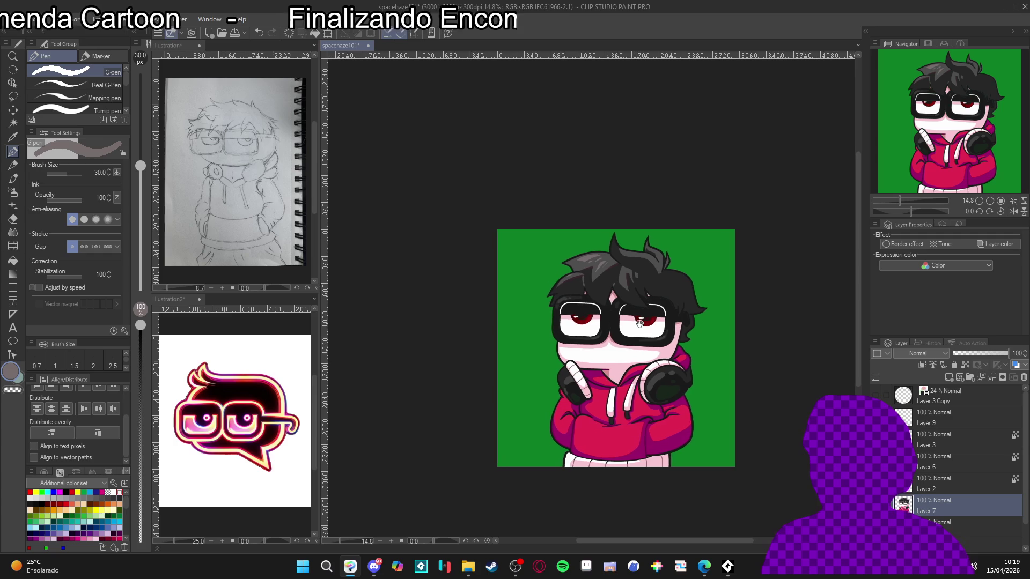
Step: Zoom out and eyedrop the background green as the main drawing colour
scroll(604, 299, "up", 1)
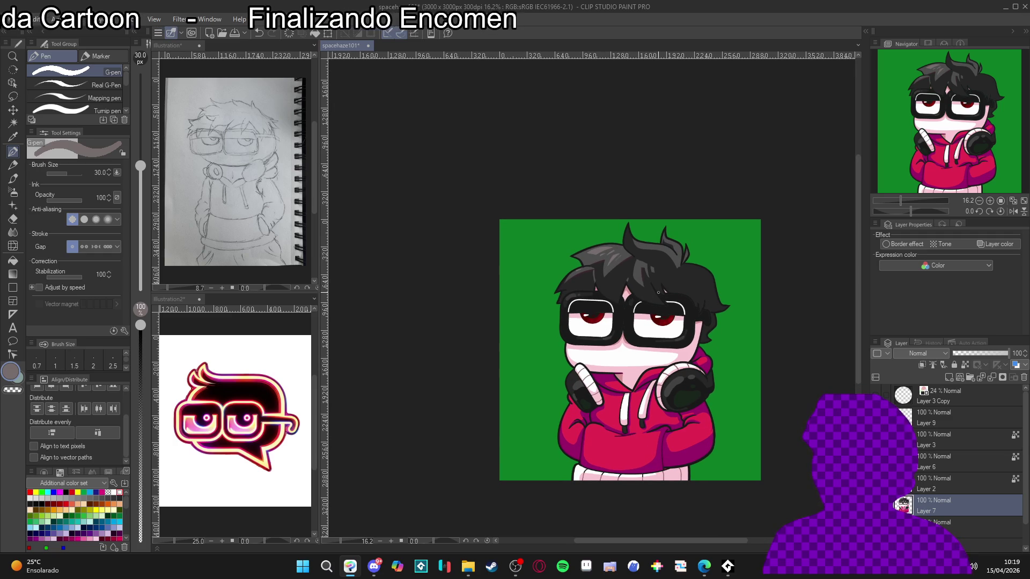
scroll(659, 296, "up", 1)
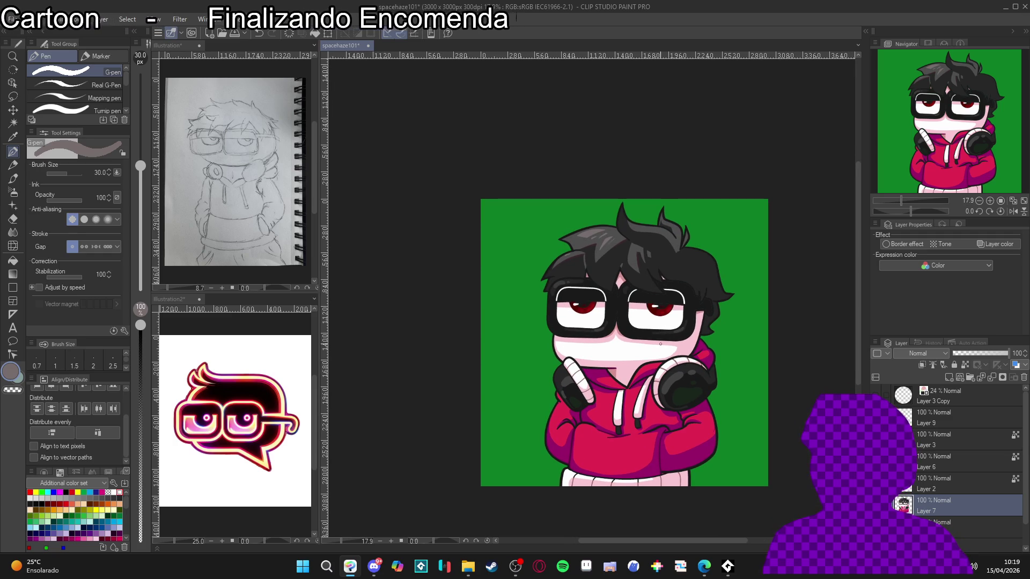
left_click(744, 331, "alt")
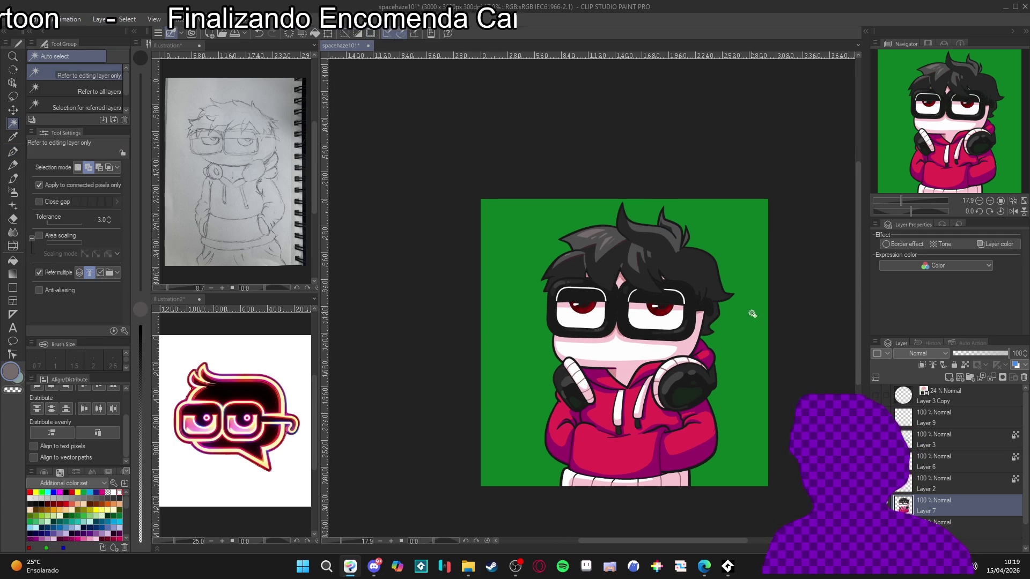
scroll(712, 379, "up", 2)
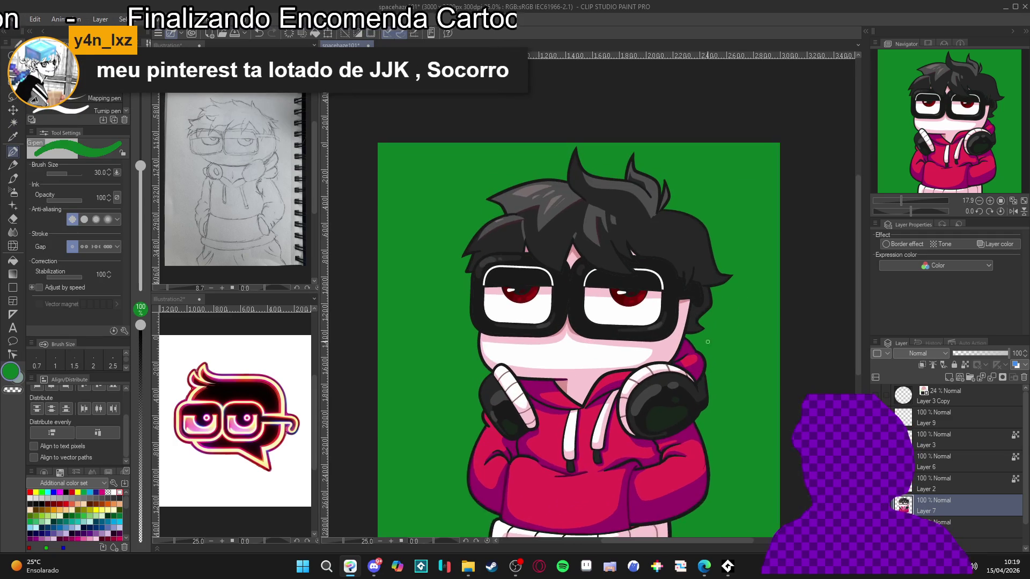
Step: Lower the G-pen opacity to 13
left_click(141, 512)
left_click_drag(707, 415, 694, 405)
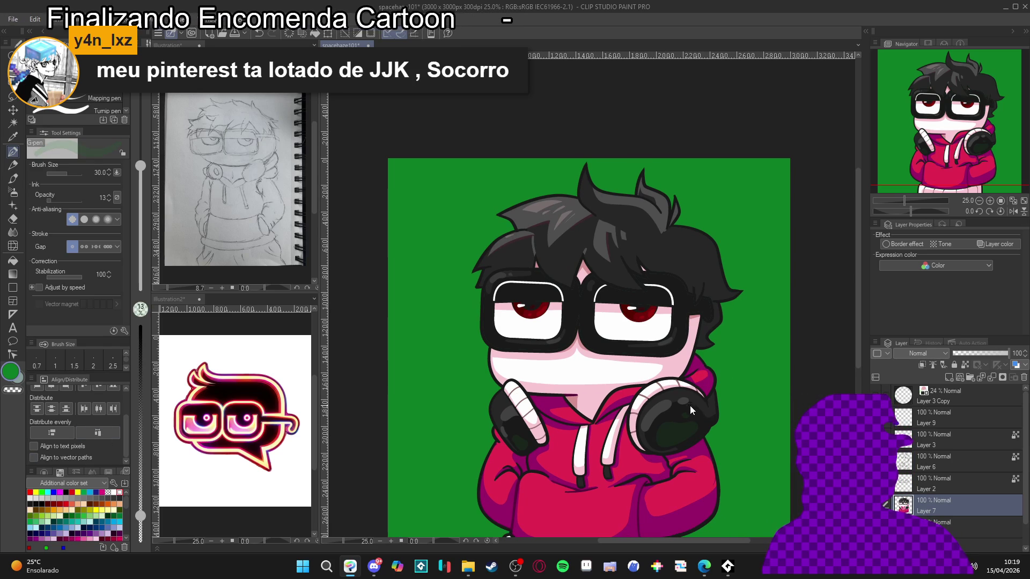
scroll(733, 288, "up", 1)
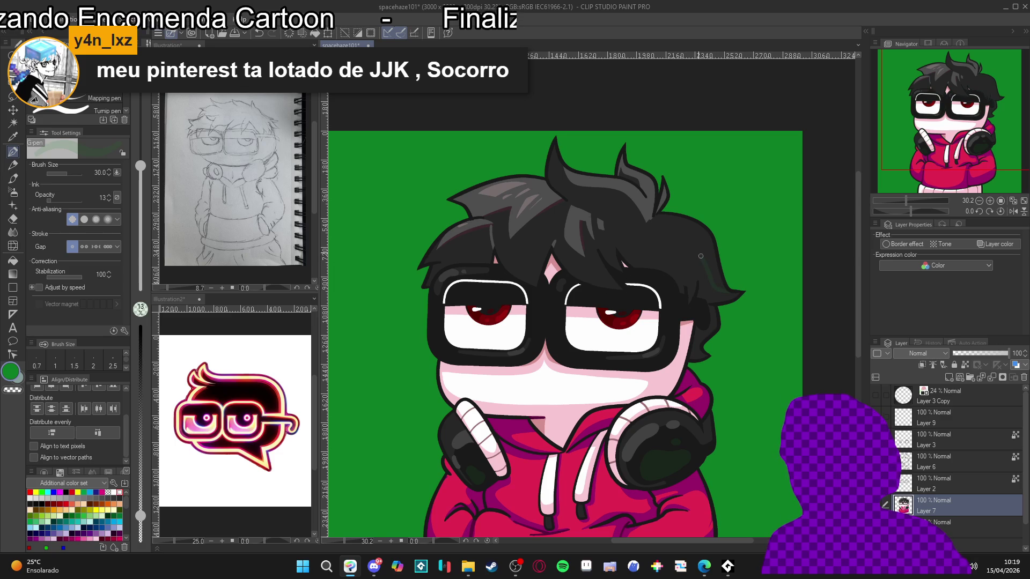
Step: Refill the hair's right tip with dark green using Enclose and fill, then restore pen opacity to 100
key("g")
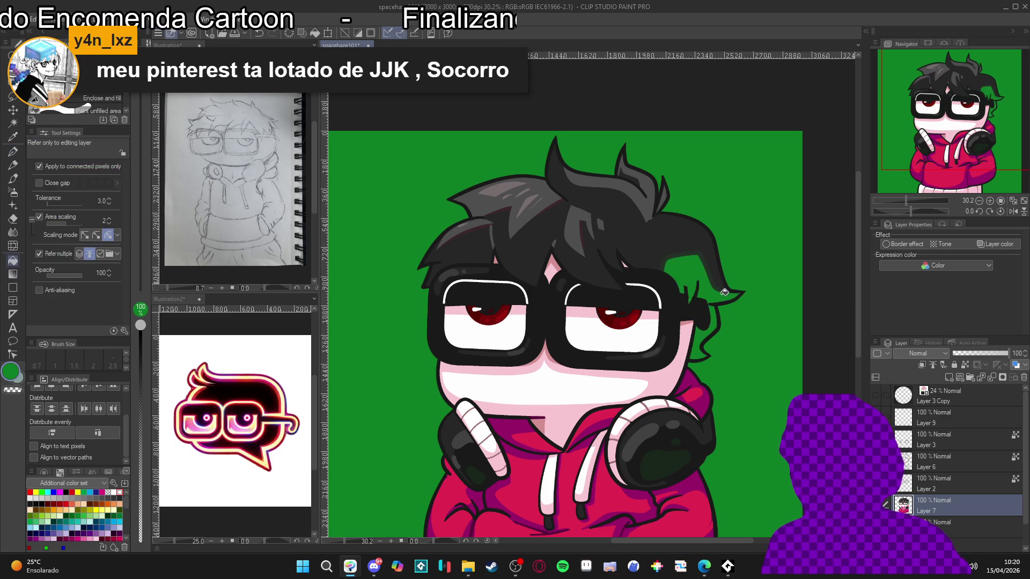
key("ctrl+z")
left_click(575, 358, "alt")
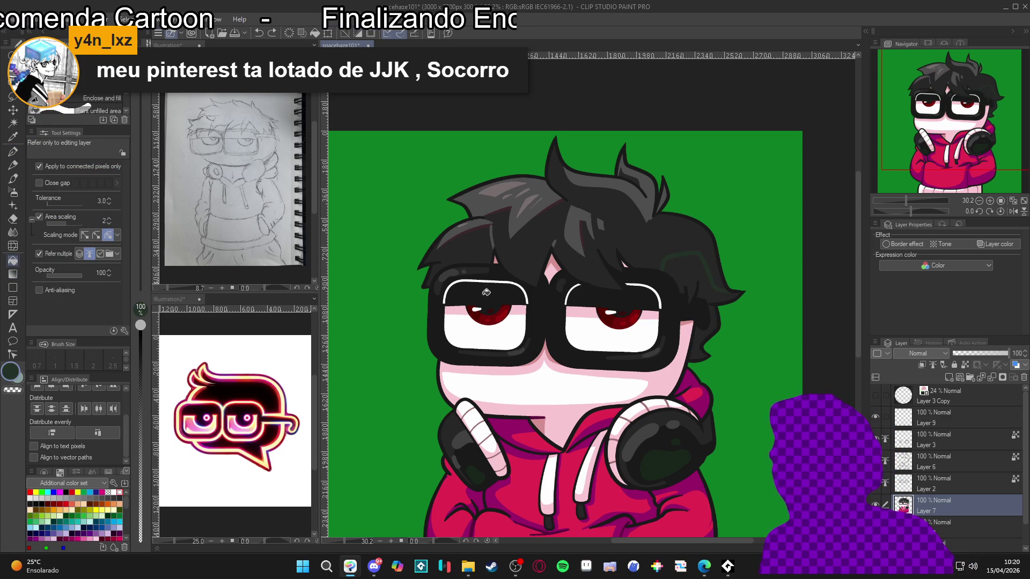
left_click(714, 280)
key("p")
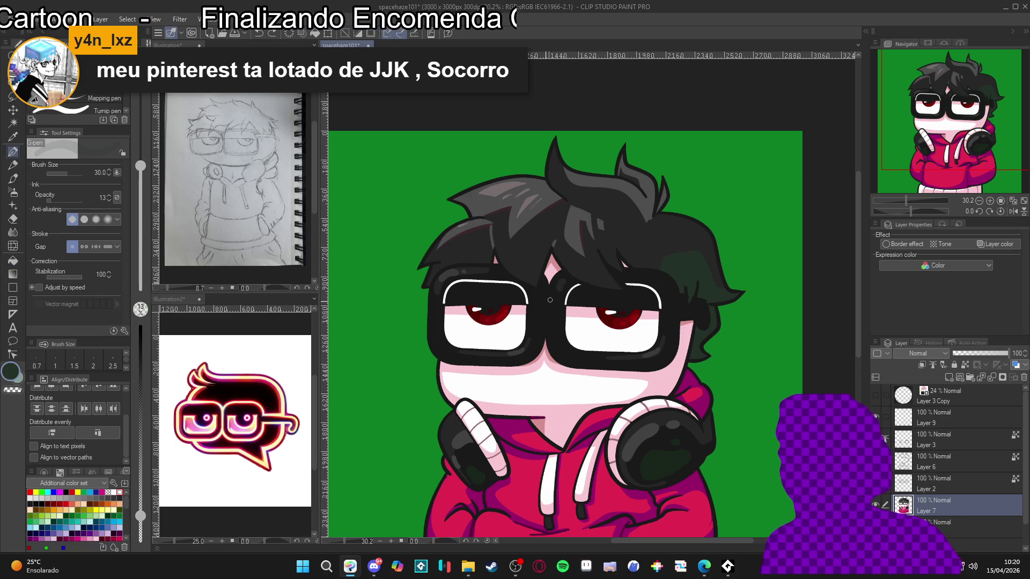
left_click_drag(142, 350, 141, 323)
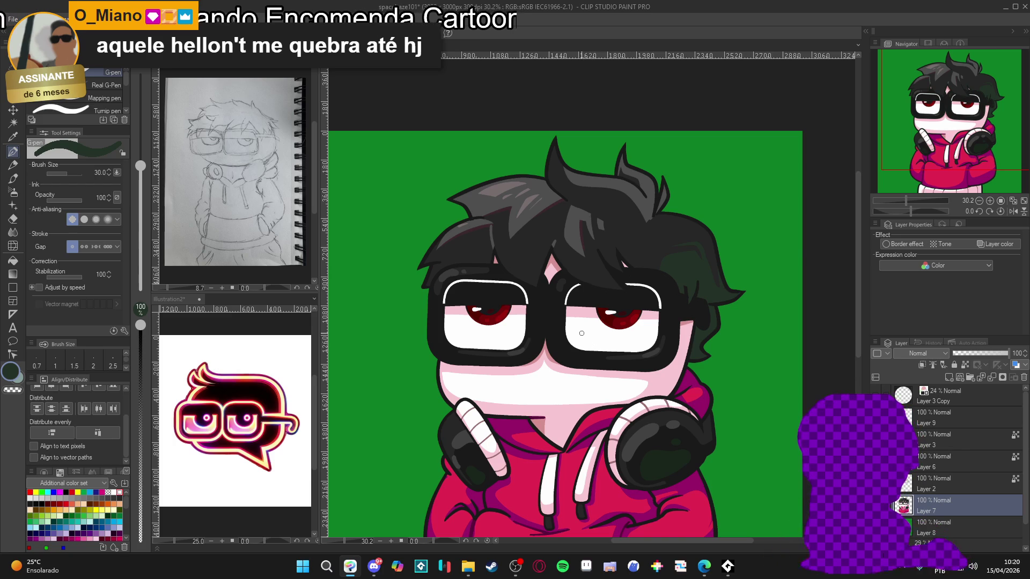
Step: Test an Auto select on the hair region, then clear the selection
scroll(567, 372, "down", 4)
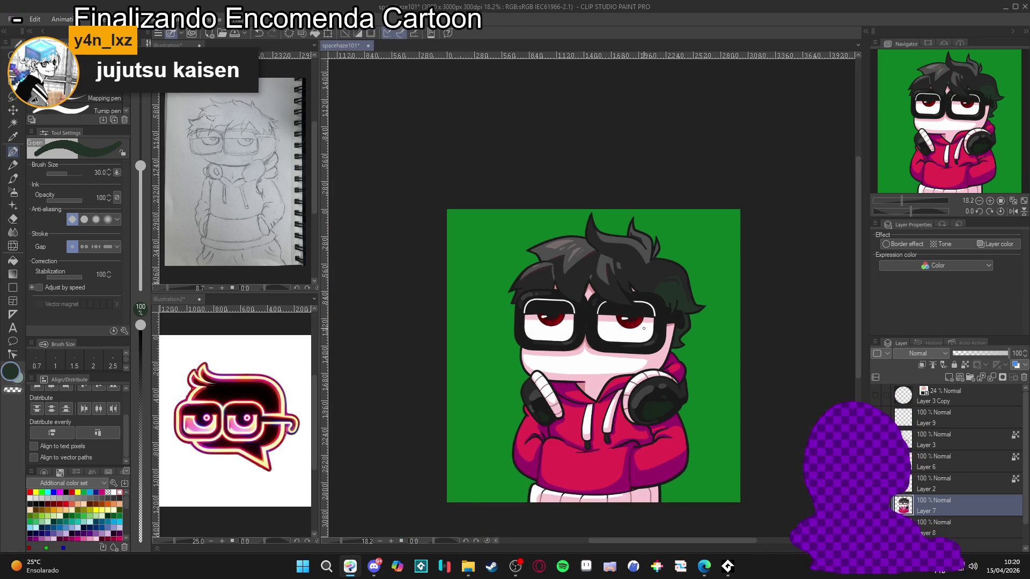
left_click_drag(617, 335, 647, 325)
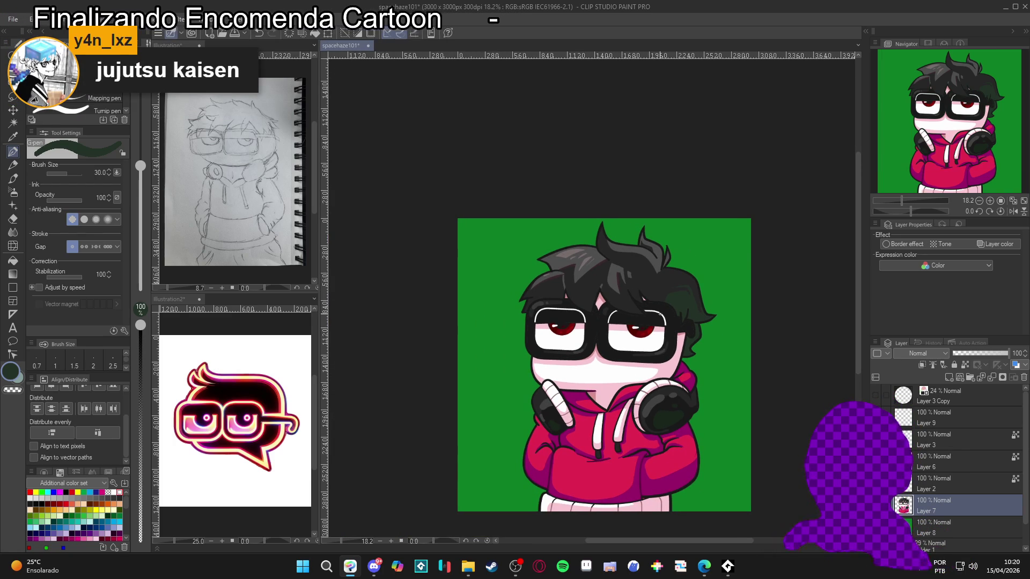
scroll(660, 288, "up", 1)
scroll(660, 288, "up", 1)
key("w")
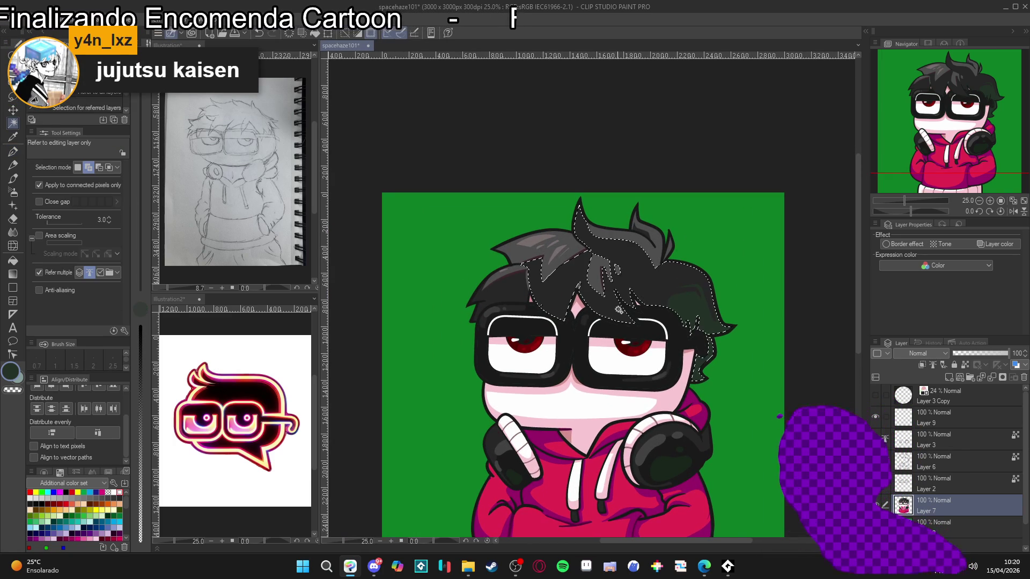
left_click(660, 288)
key("ctrl+d")
Step: Back on the G-pen, eyedrop the hair's dark grey as the drawing colour
key("p")
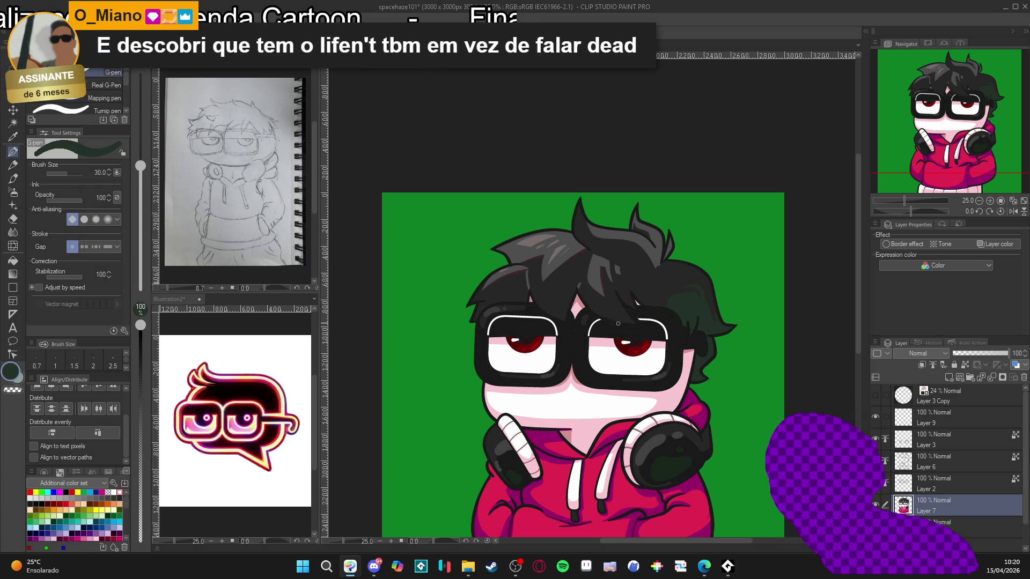
left_click(612, 310, "alt")
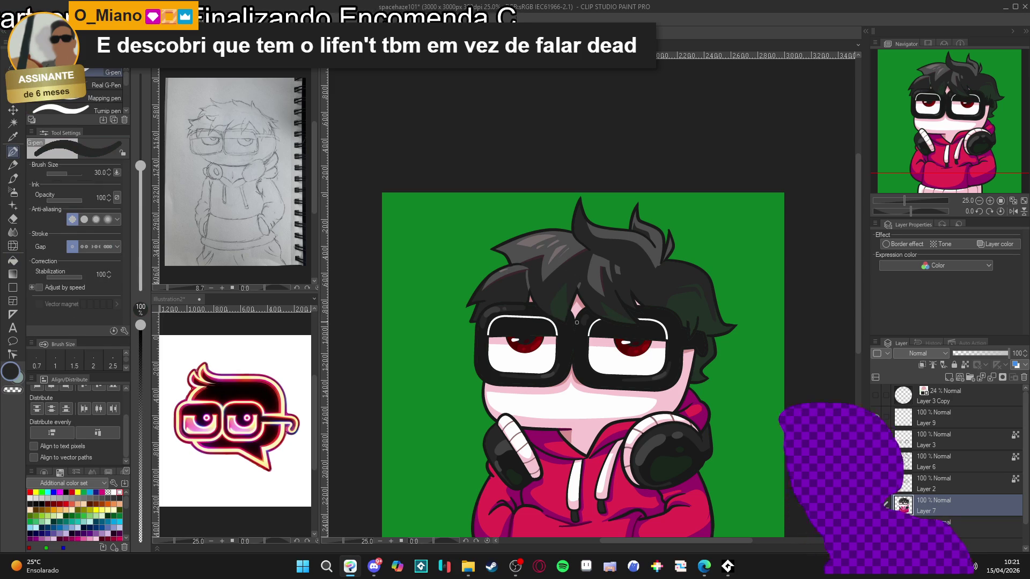
scroll(595, 341, "down", 2)
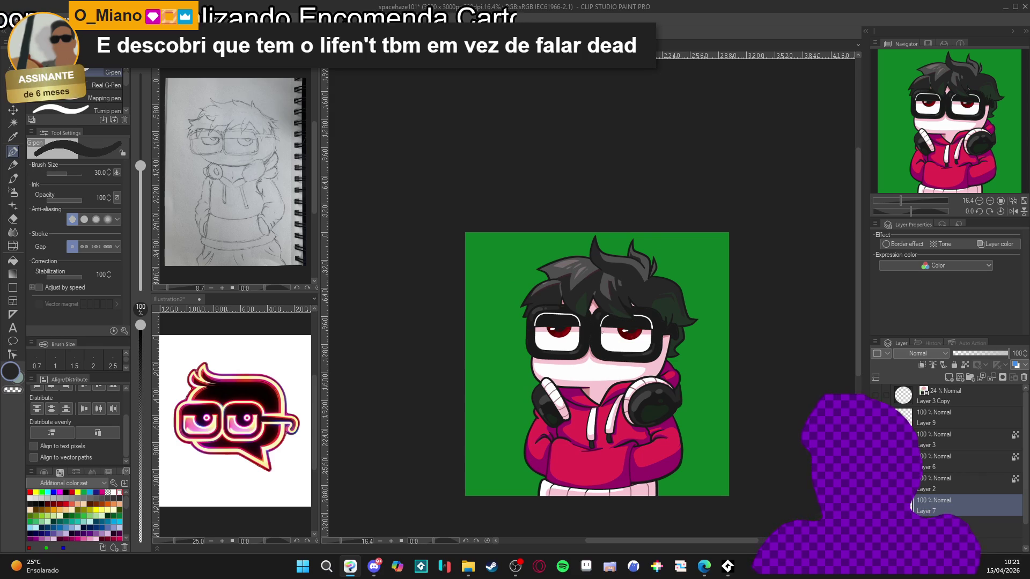
Step: Try the pen at 13 opacity with green, toggling briefly to the fill tool
scroll(633, 316, "up", 2)
scroll(634, 317, "up", 1)
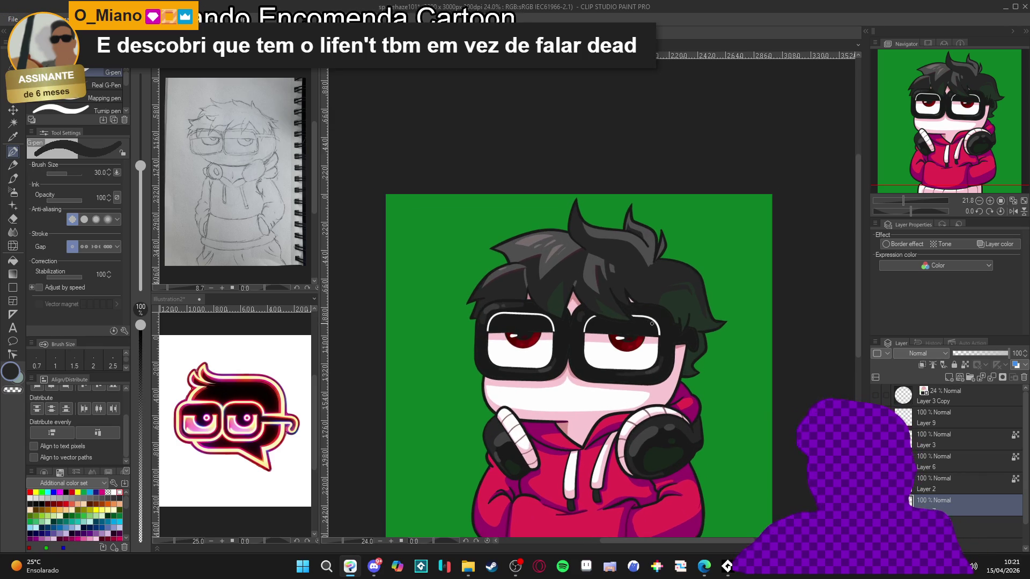
scroll(649, 327, "down", 2)
scroll(643, 311, "up", 2)
scroll(643, 308, "down", 2)
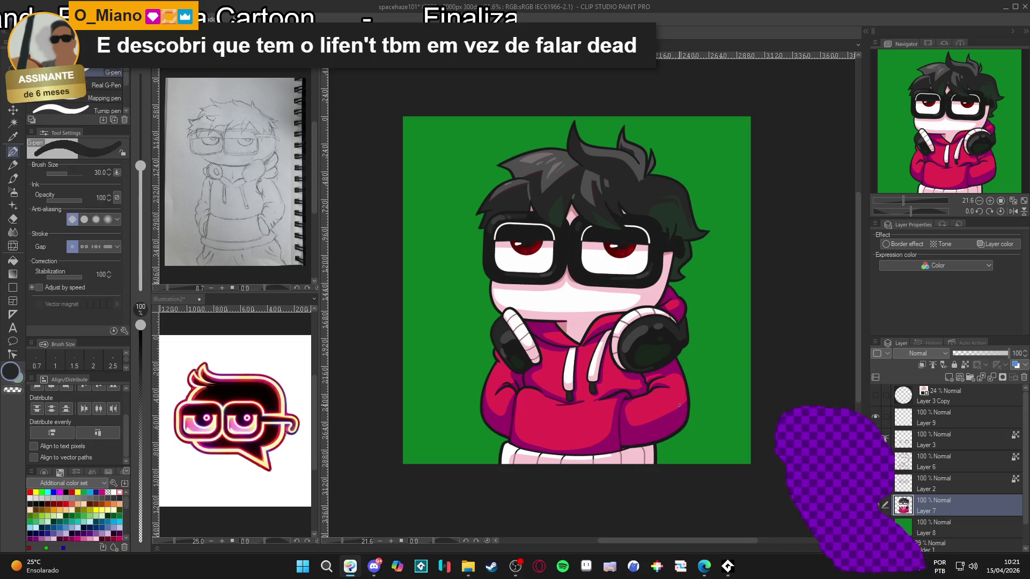
scroll(712, 412, "down", 1)
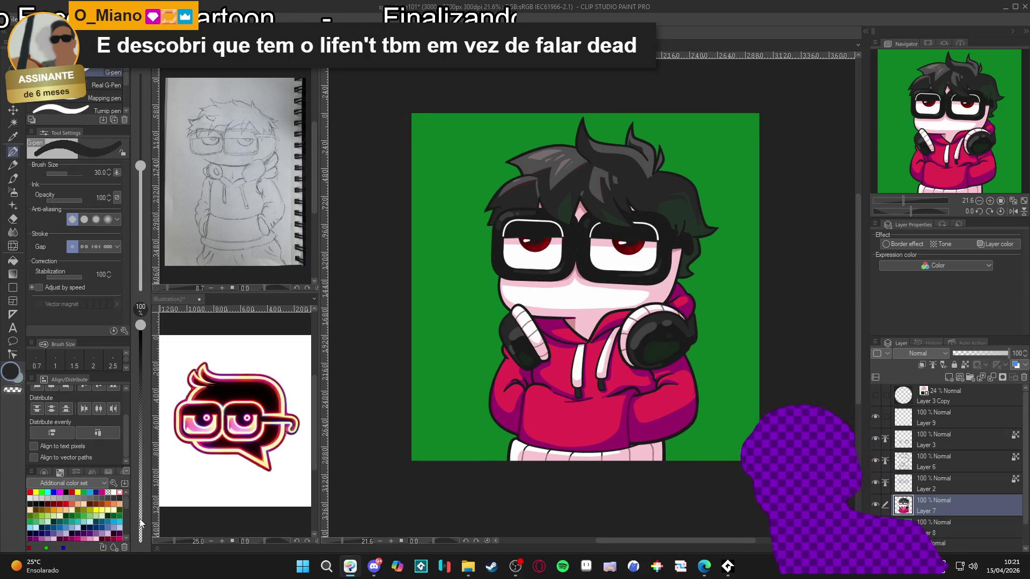
key("1")
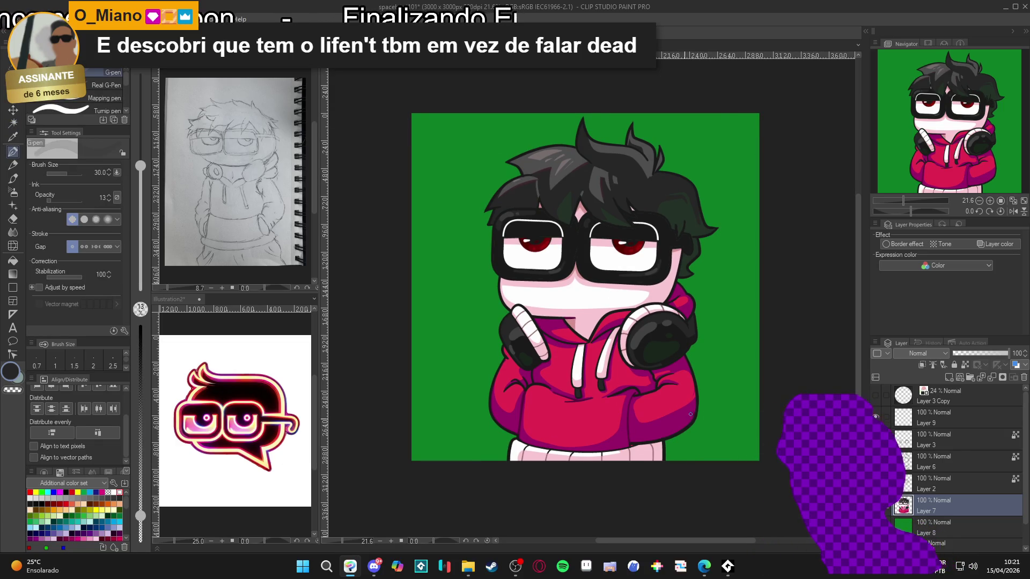
left_click(725, 423, "alt")
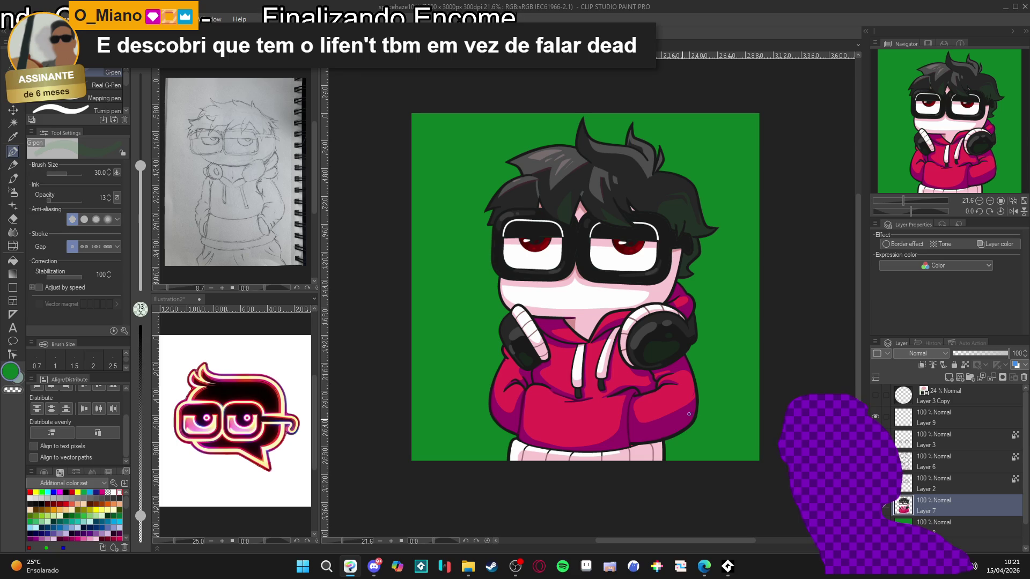
key("g")
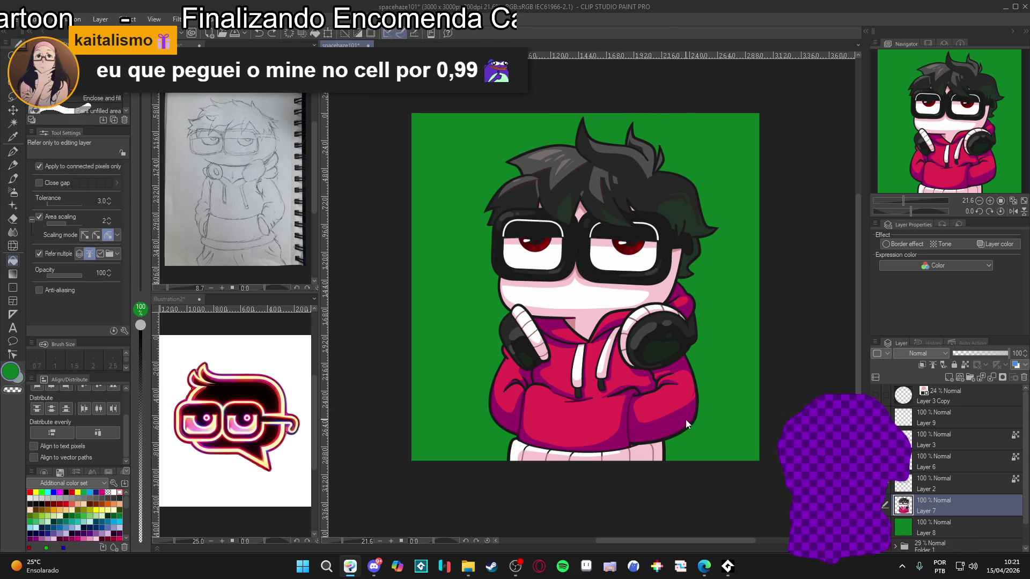
key("p")
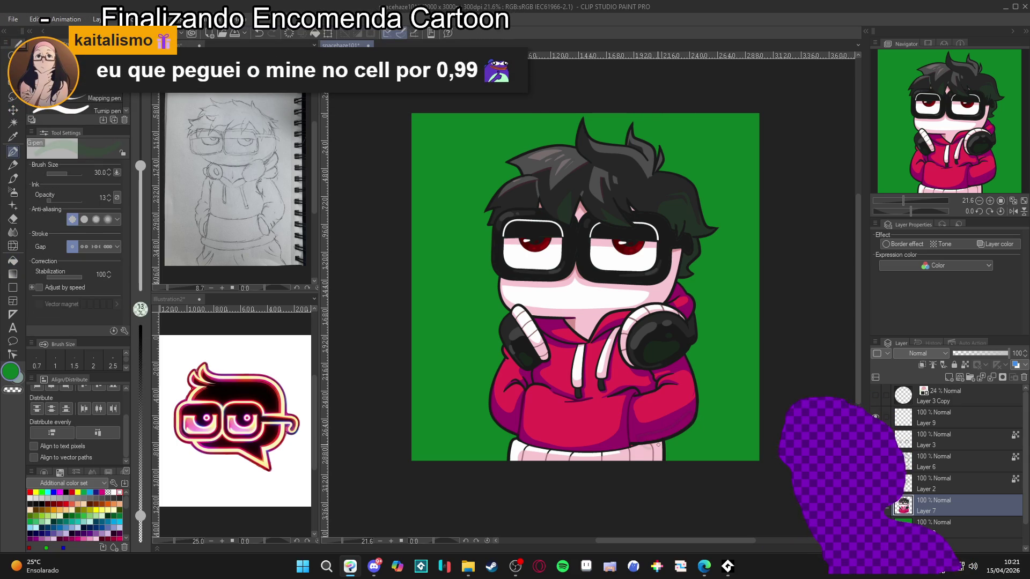
Step: Reset pen opacity to 100 and eyedrop the hoodie's dark magenta
left_click_drag(142, 511, 141, 325)
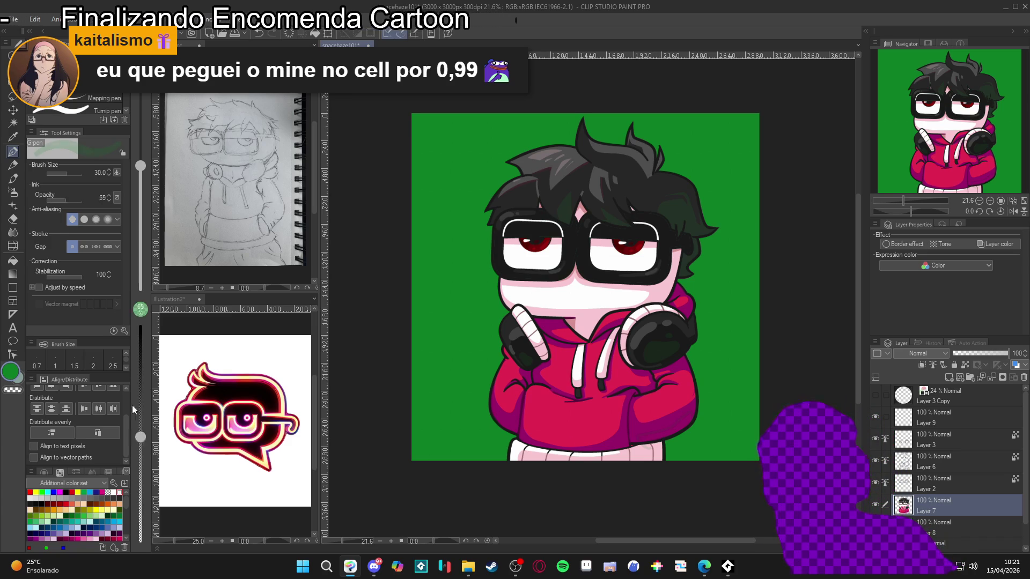
left_click(672, 424, "alt")
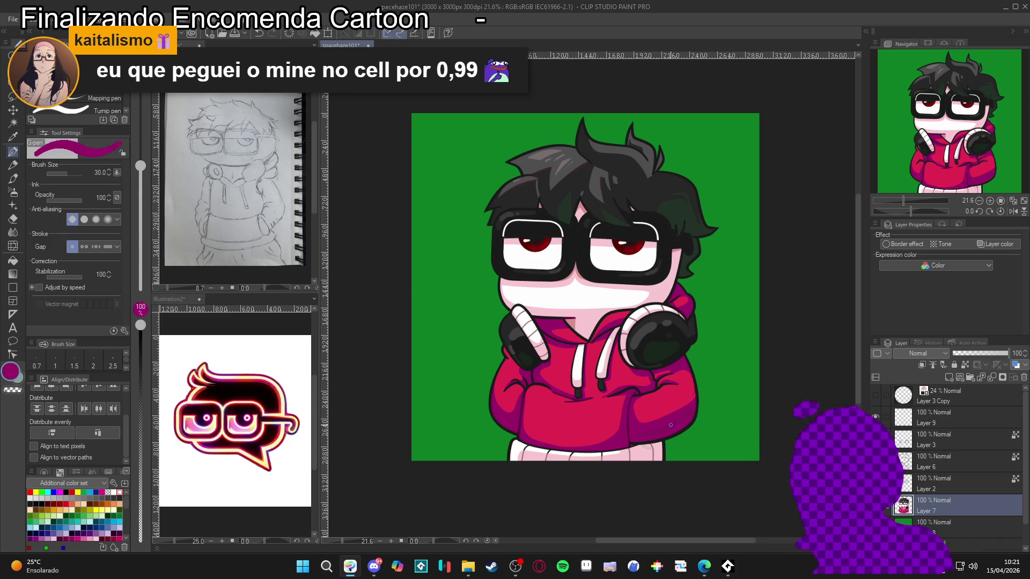
key("g")
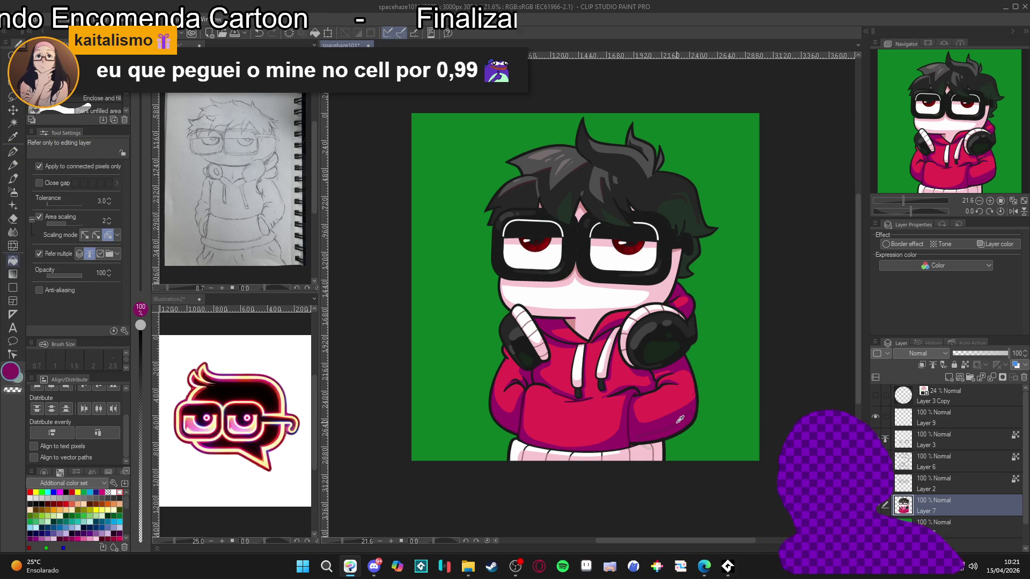
key("p")
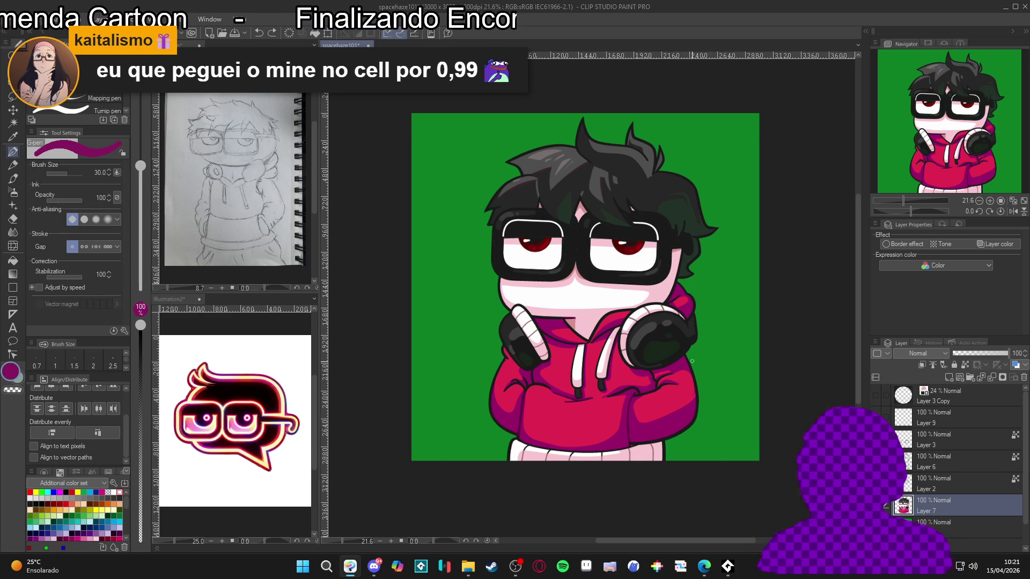
Step: Hide Layer 7 to check the colour fills
scroll(657, 389, "down", 1)
scroll(657, 389, "down", 1)
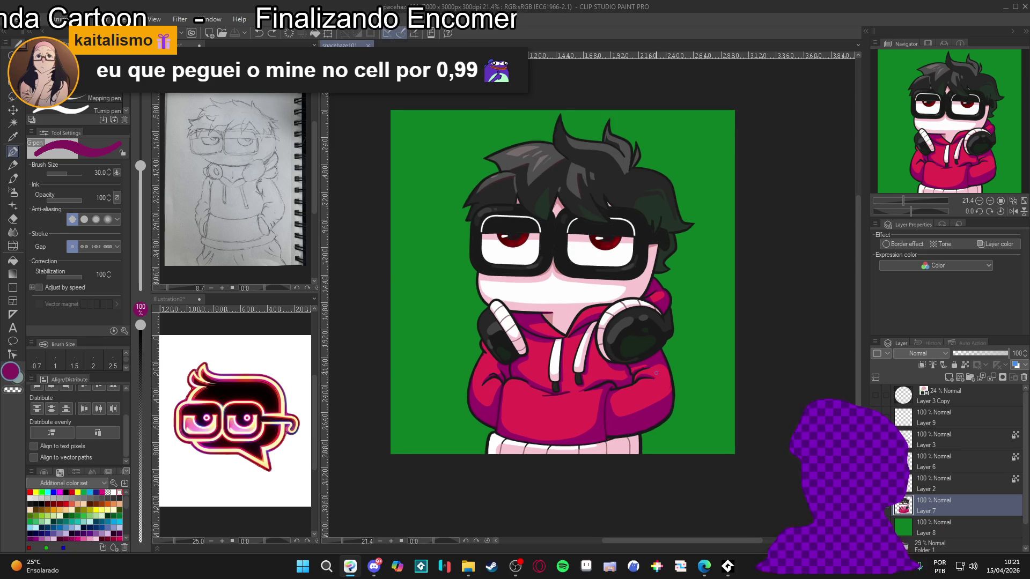
left_click_drag(682, 386, 678, 391)
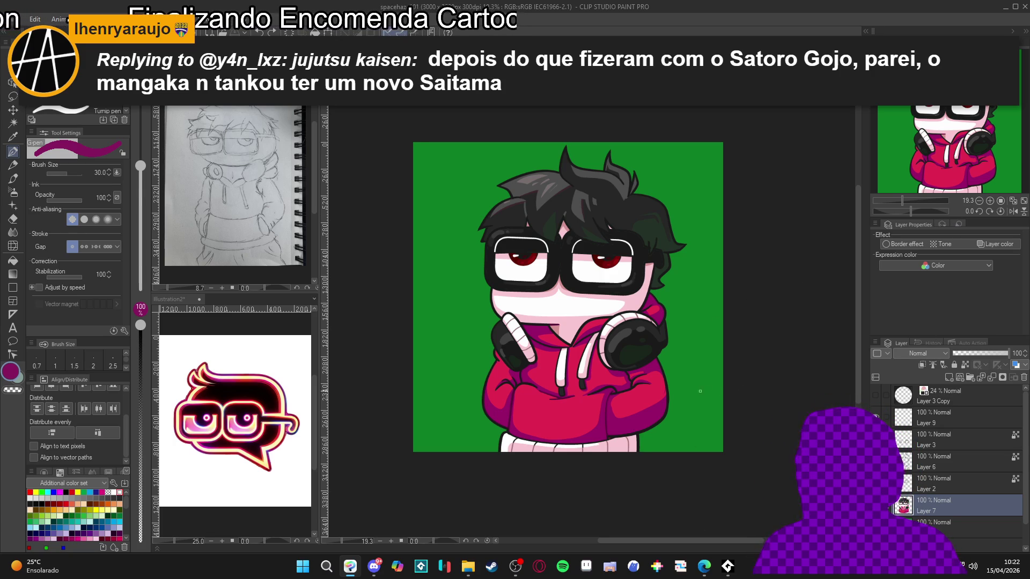
scroll(708, 409, "down", 1)
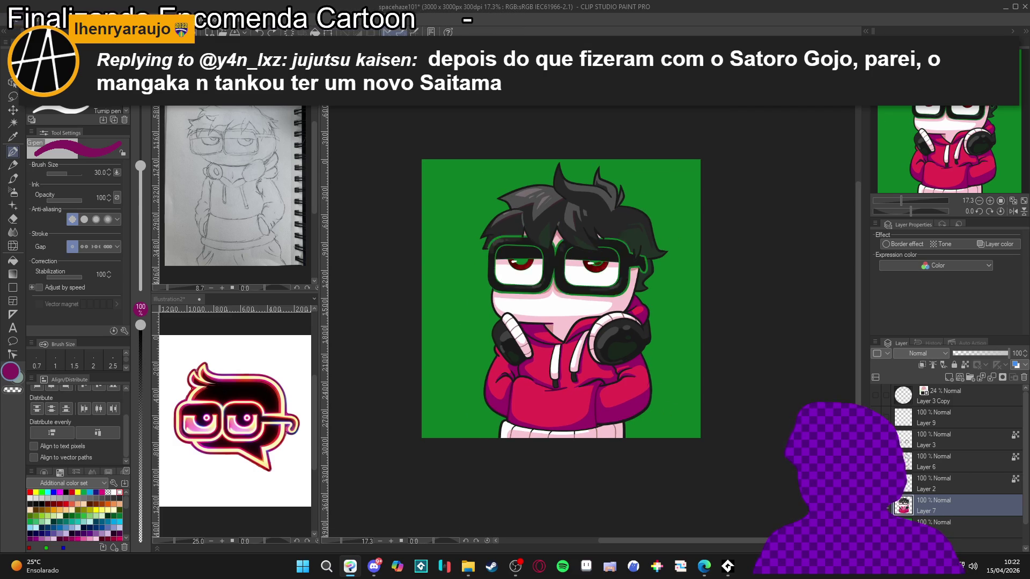
left_click(875, 506)
Step: Show Layer 7 again, trial-group Layers 9 to 7, then undo the grouping
left_click(876, 506)
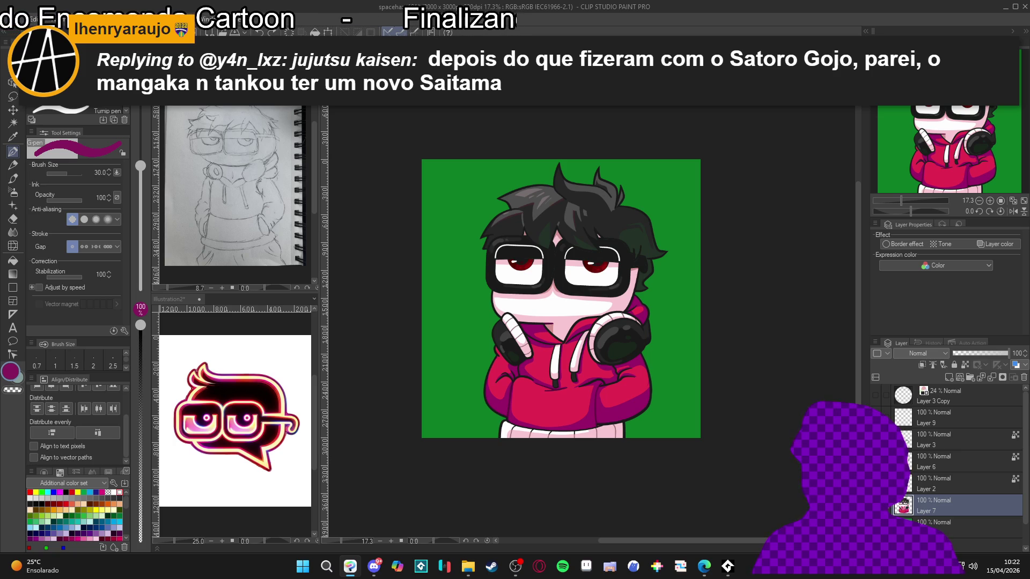
left_click(938, 419, "shift")
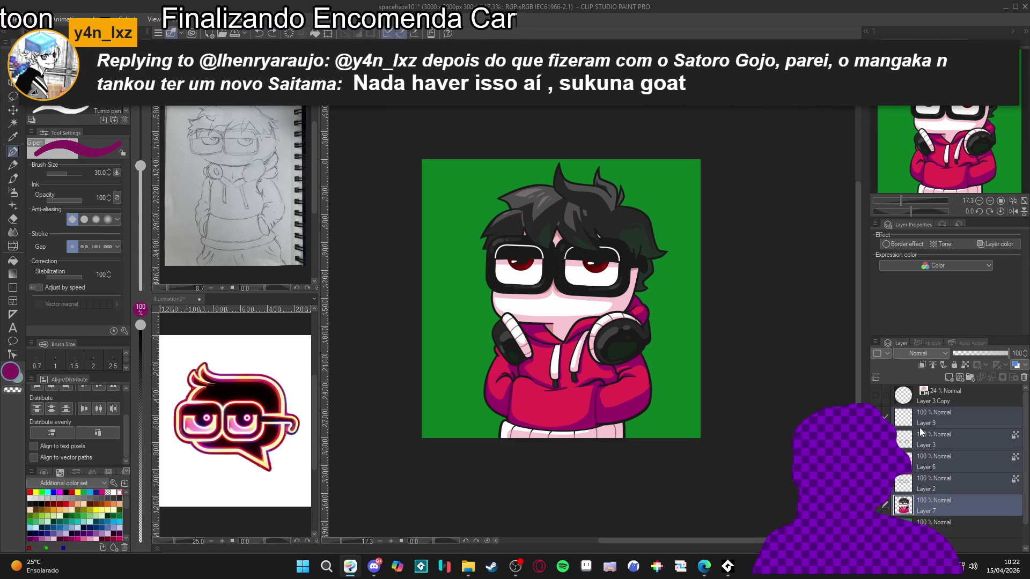
key("ctrl+g")
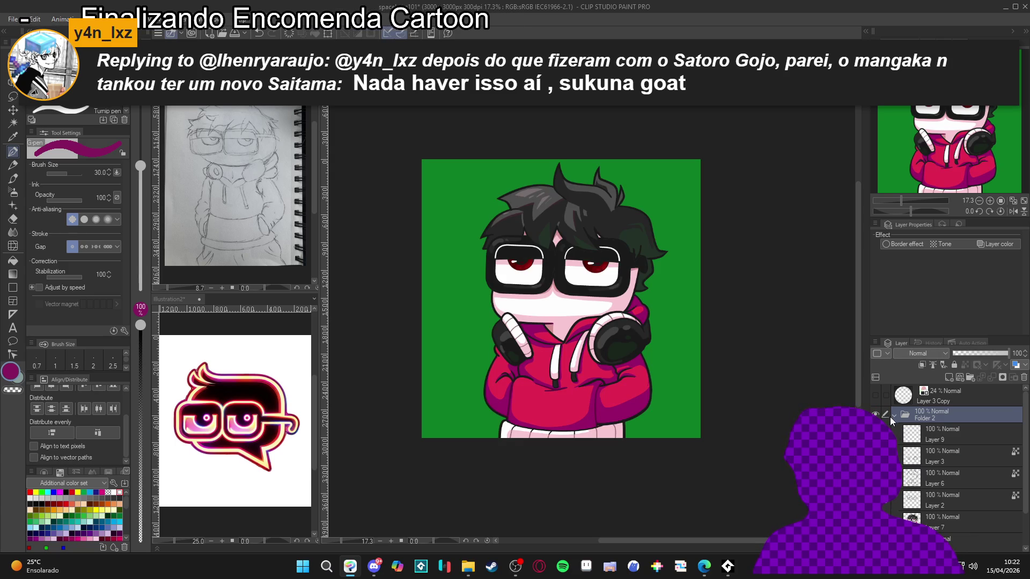
key("ctrl+z")
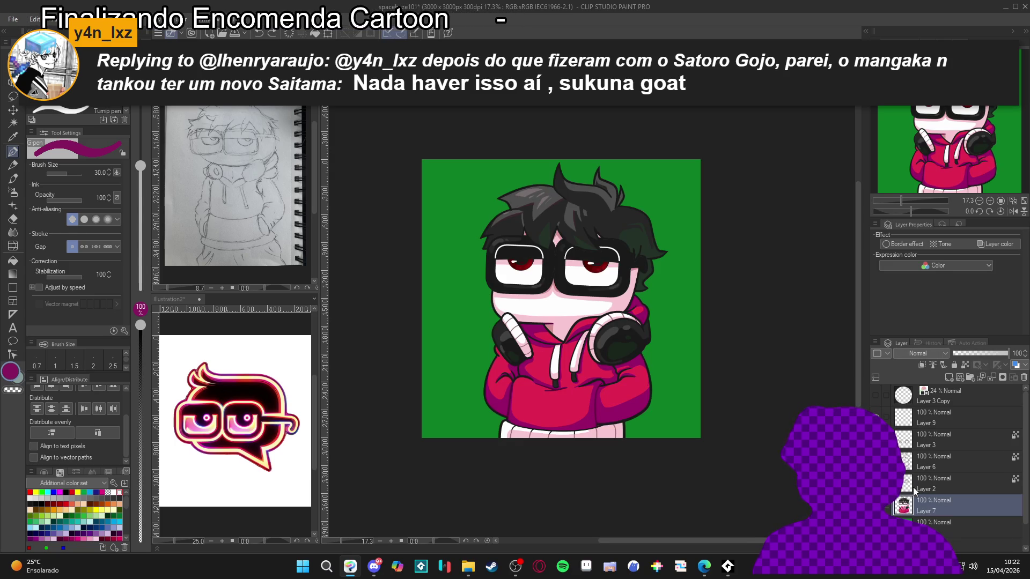
Step: Group Layers 2, 6 and 3 into Folder 2 and collapse it
left_click(926, 486)
left_click(925, 442, "shift")
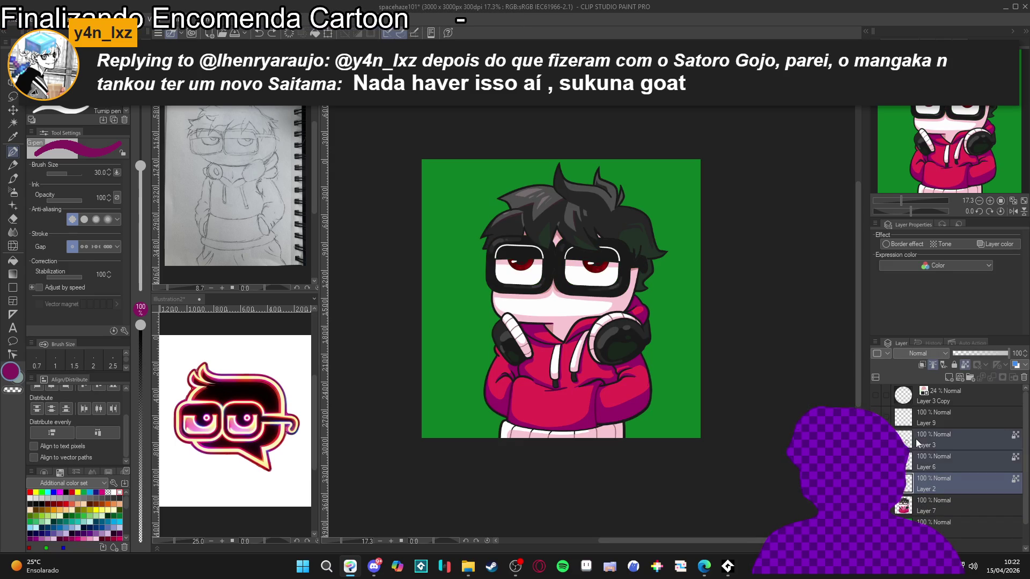
right_click(925, 442)
key("Escape")
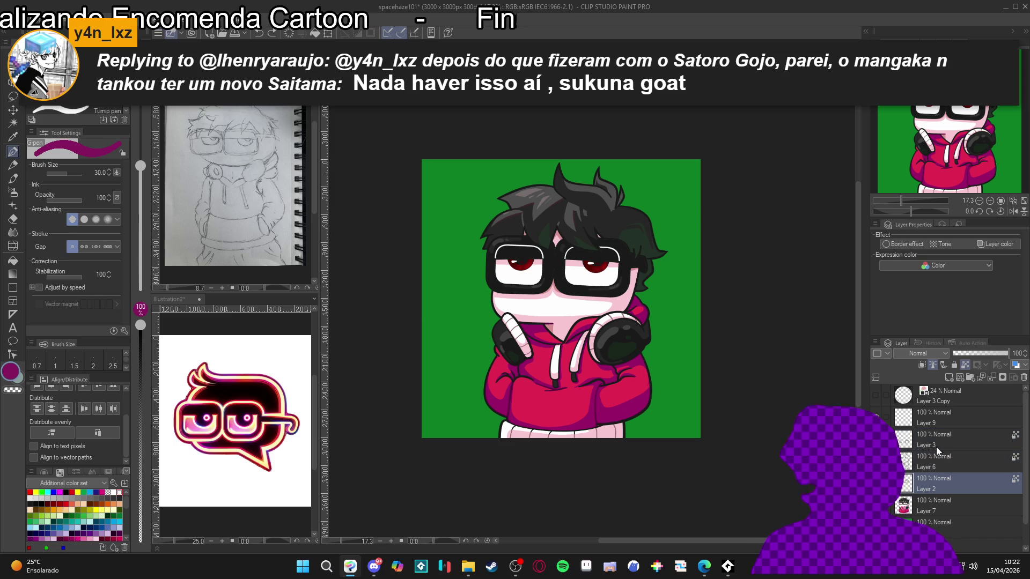
key("ctrl+g")
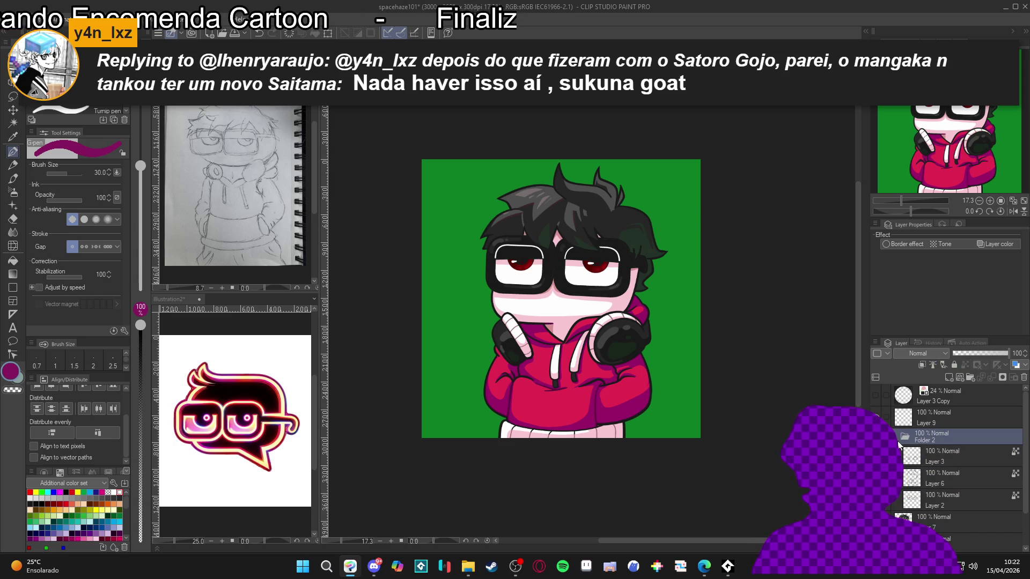
left_click(899, 444)
Step: Duplicate Folder 2 as Folder 2 Copy
right_click(911, 438)
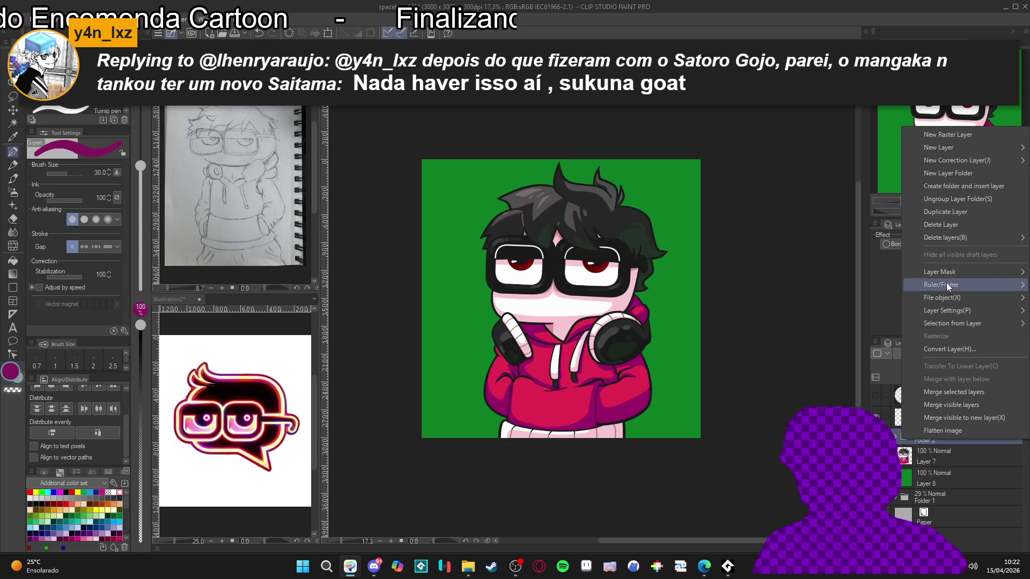
left_click(949, 214)
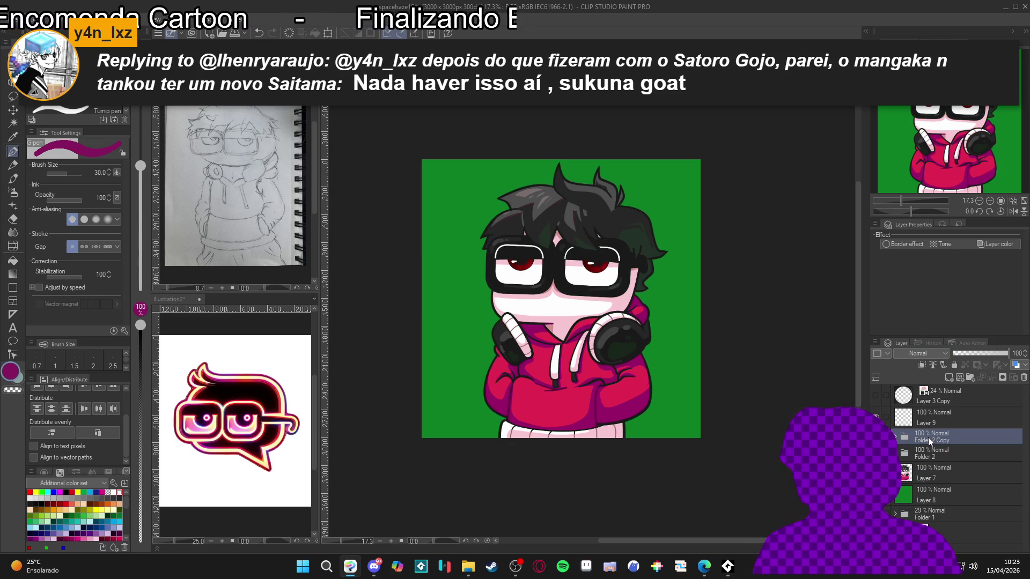
right_click(928, 436)
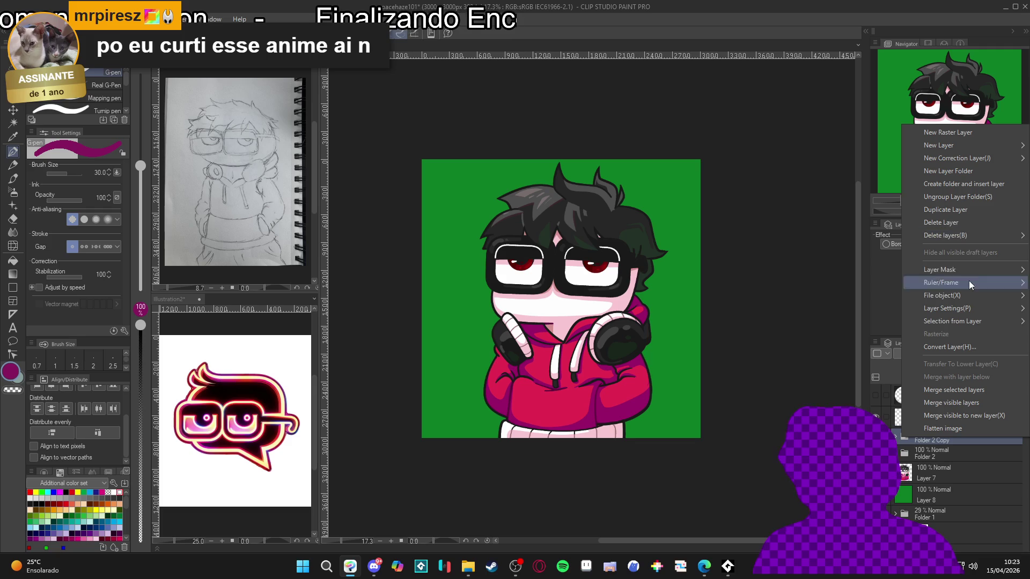
Step: Rasterize Folder 2 Copy 2, apply a Gaussian blur of about 36, and lower its opacity to 43%
left_click(956, 347)
left_click(527, 139)
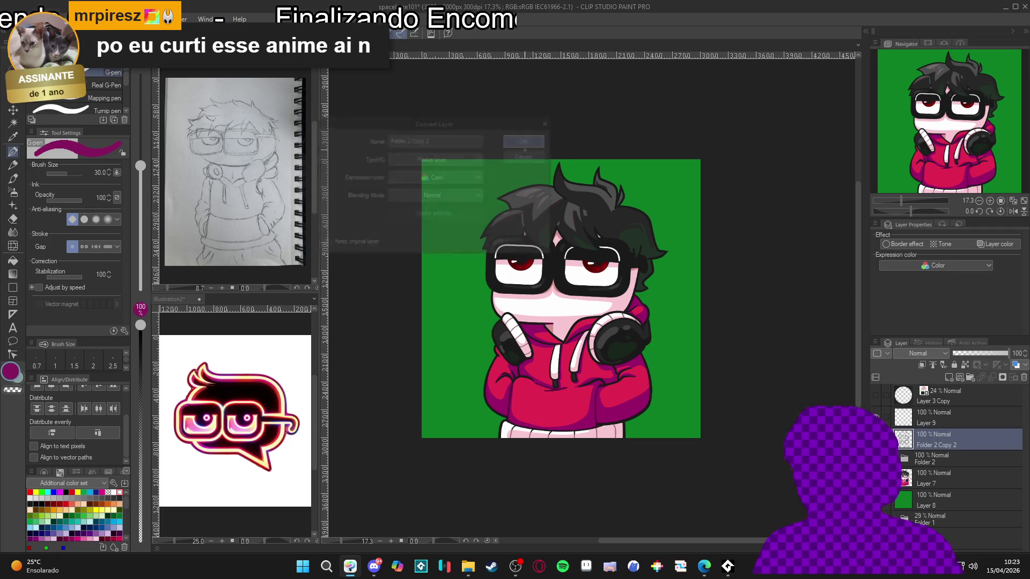
left_click(181, 19)
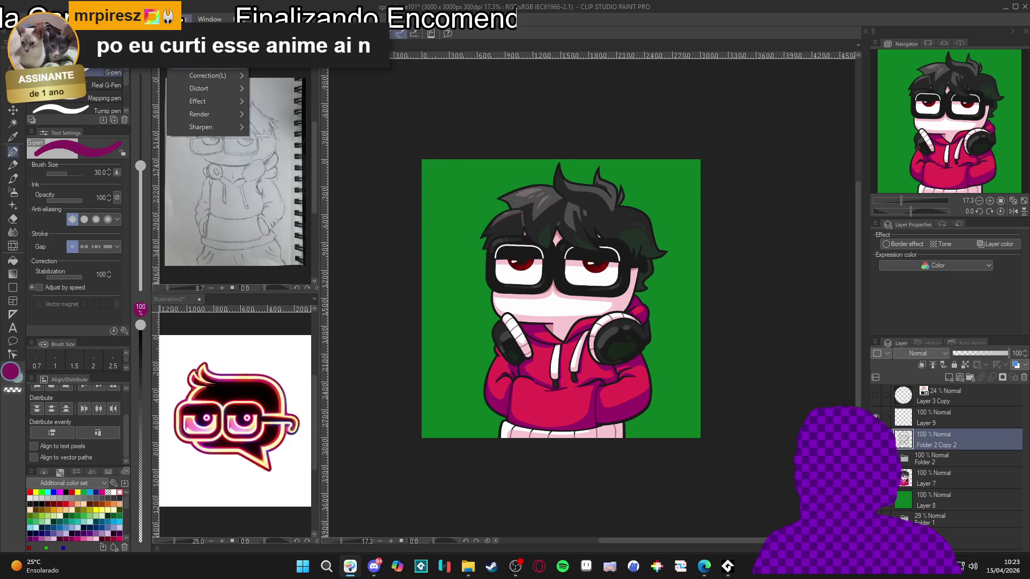
mouse_move(259, 66)
left_click(276, 89)
mouse_move(347, 110)
left_mouse_down()
mouse_move(371, 119)
mouse_move(359, 111)
left_mouse_up()
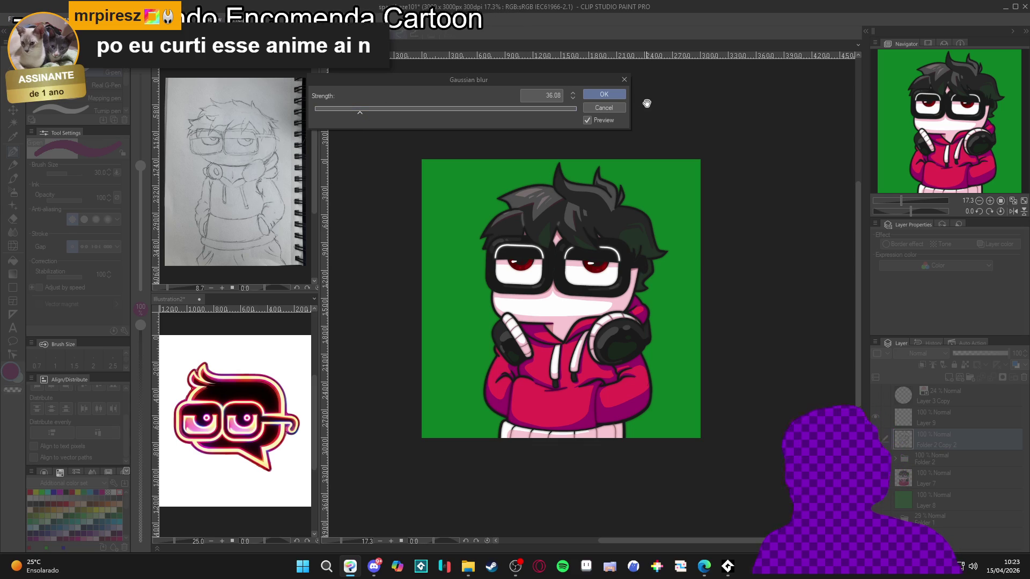
left_click(604, 95)
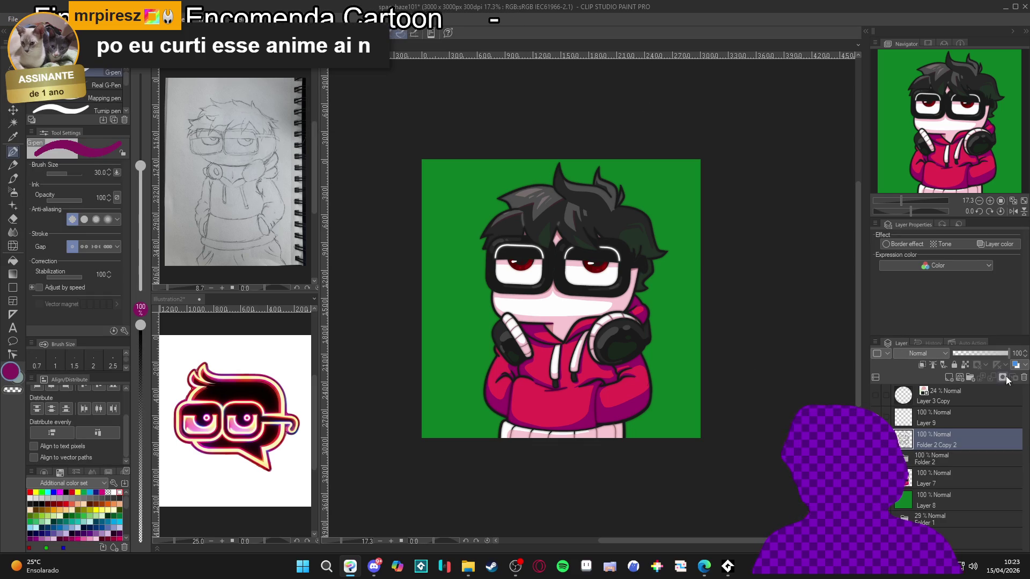
left_click(980, 353)
Step: Zoom in and set Folder 2 Copy 2's opacity to around 42%
key("ctrl+plus")
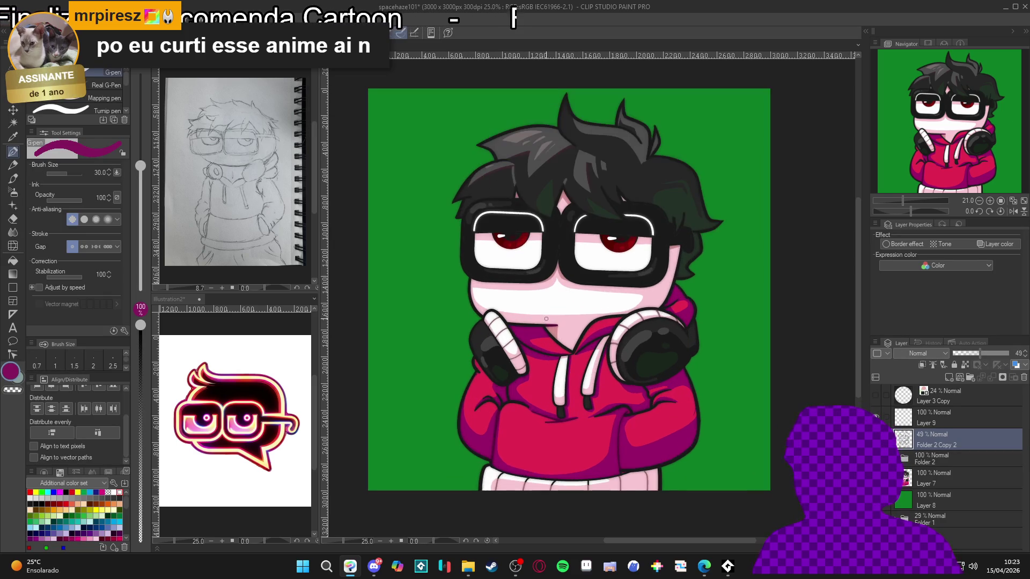
scroll(623, 335, "down", 1)
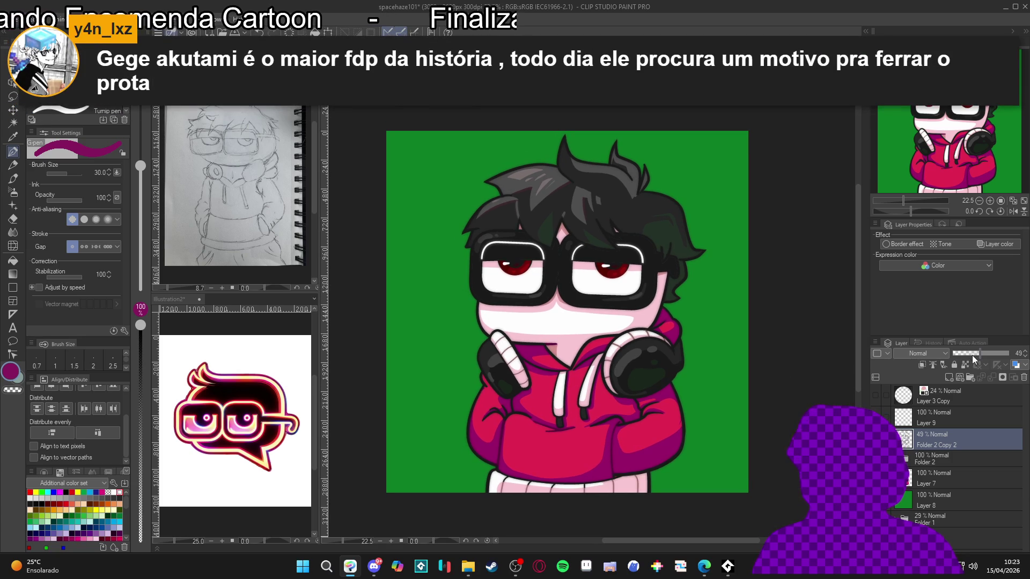
left_click(974, 357)
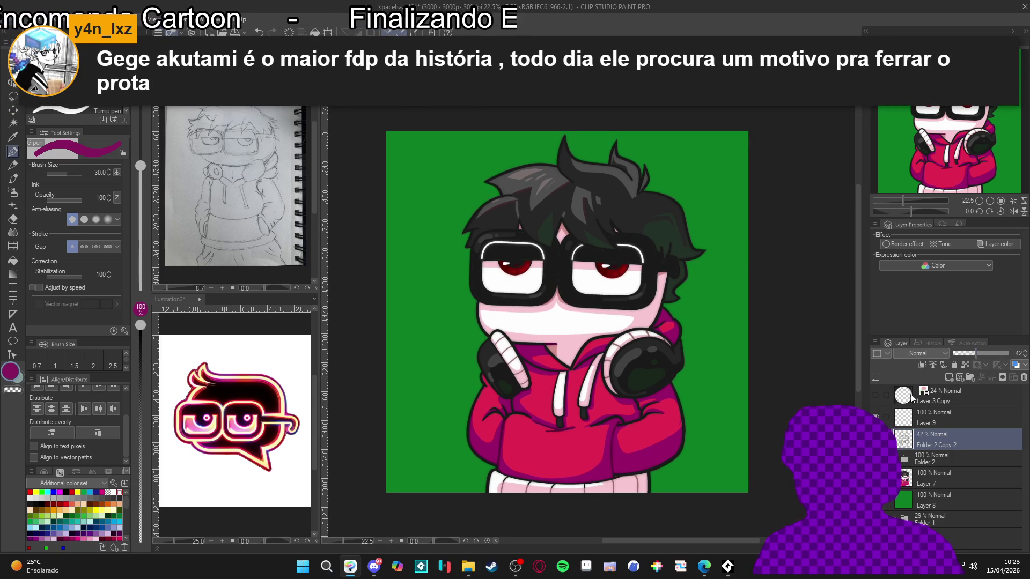
left_click(976, 356)
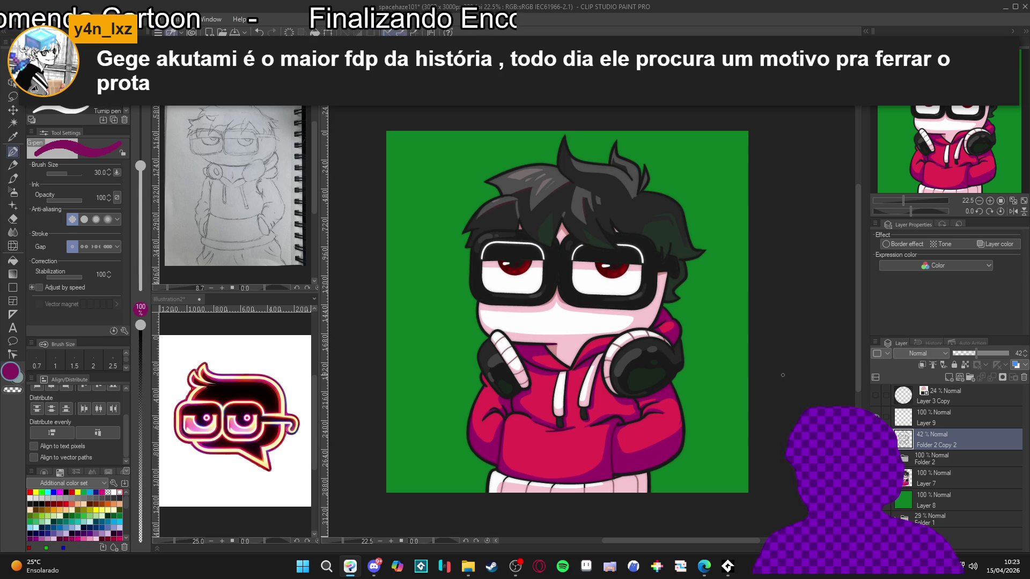
Step: Save the illustration and set Folder 2 Copy 2's opacity to 45%
scroll(729, 384, "down", 1)
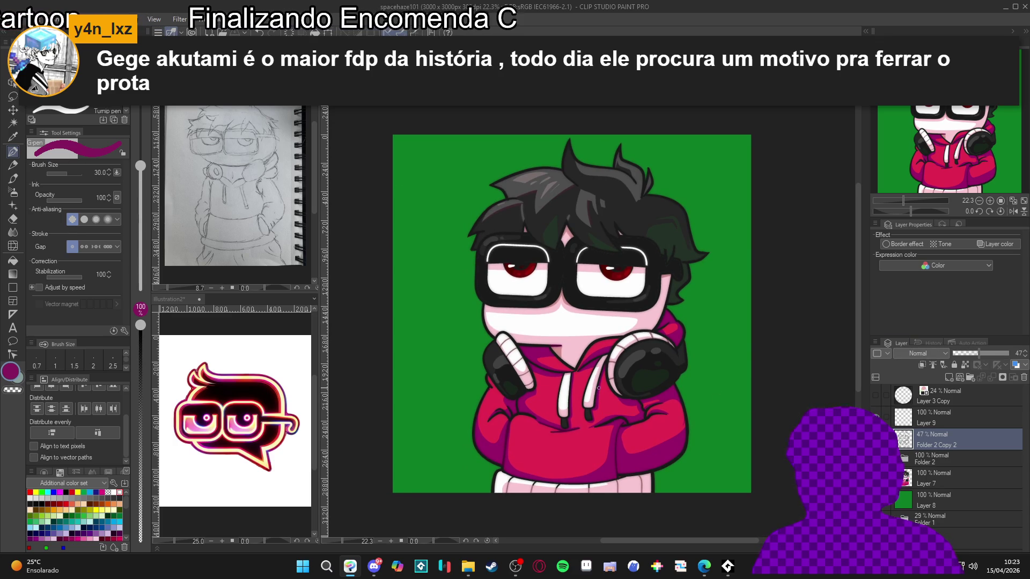
scroll(598, 387, "down", 2)
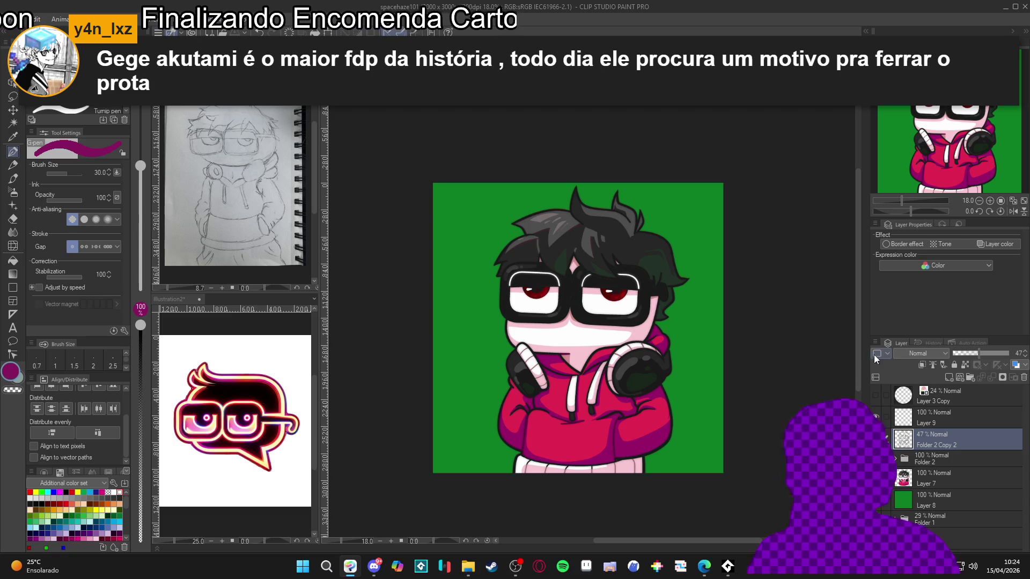
scroll(619, 378, "up", 1)
scroll(619, 378, "down", 1)
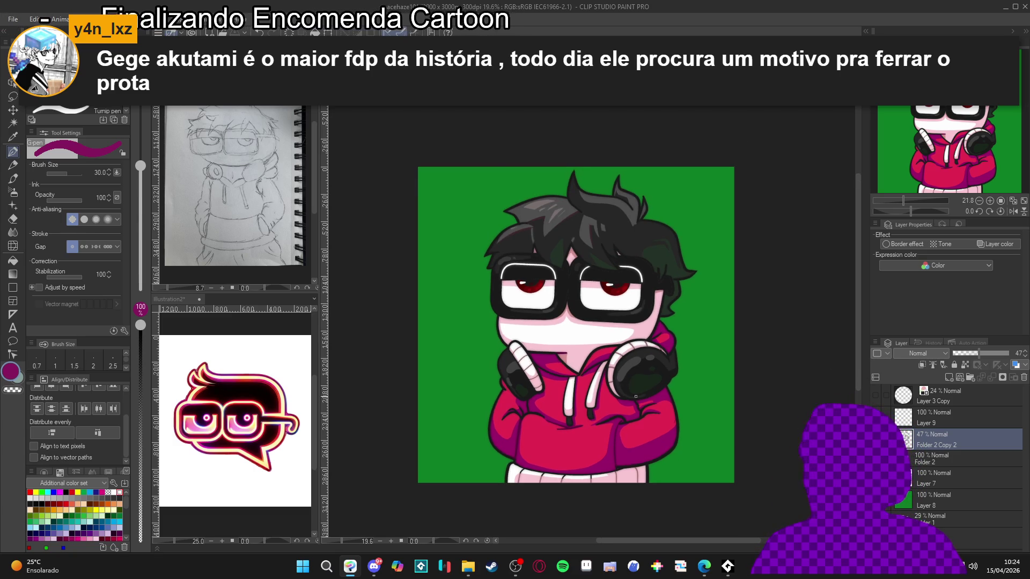
scroll(697, 386, "up", 1)
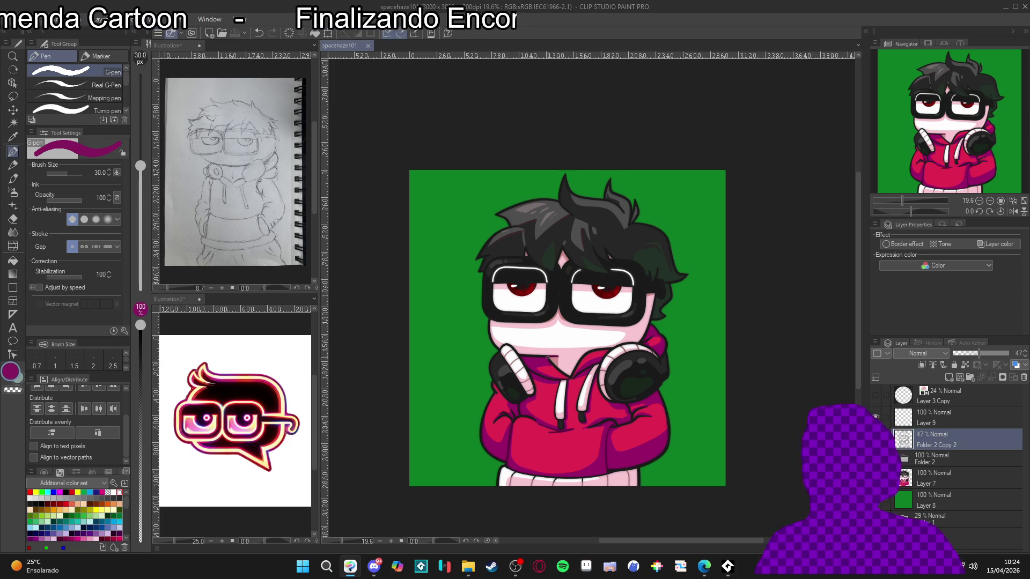
scroll(537, 363, "up", 3)
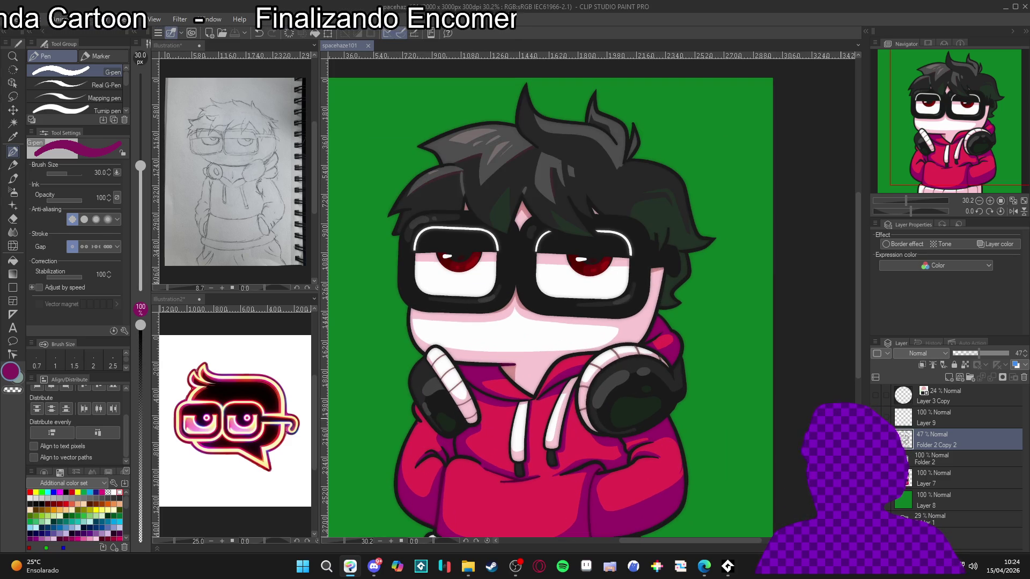
scroll(742, 405, "down", 2)
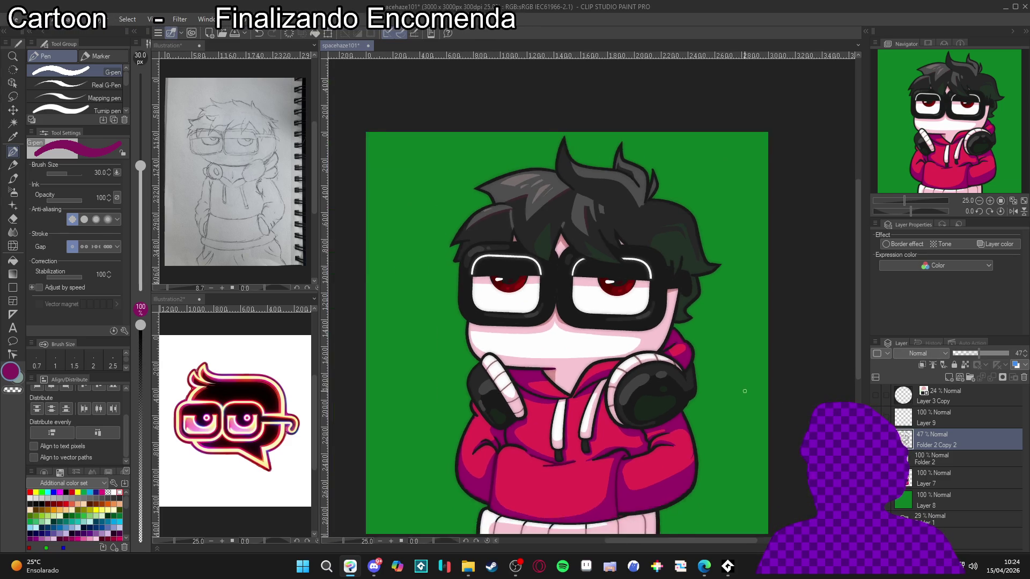
left_click_drag(741, 405, 724, 397)
key("ctrl+s")
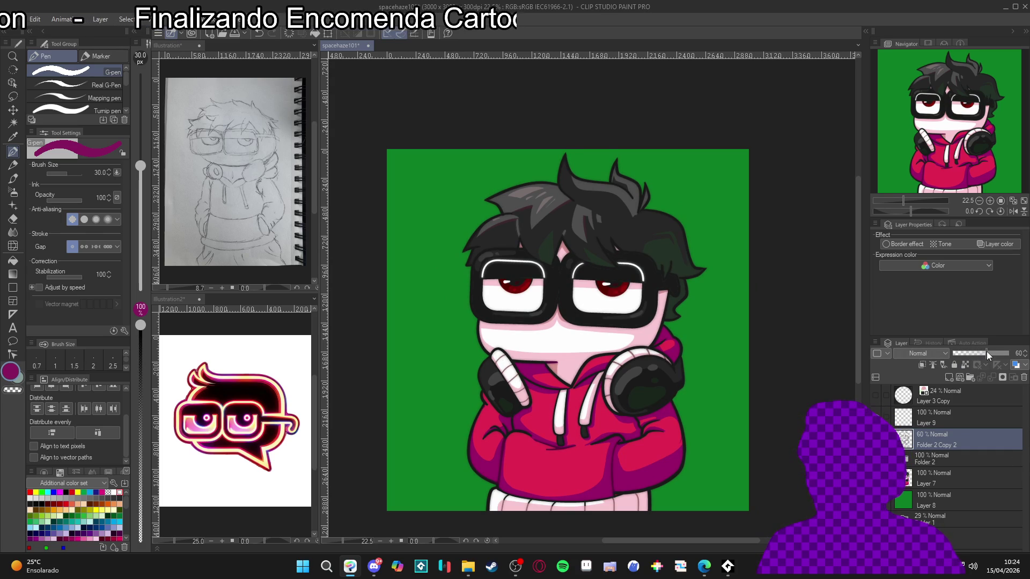
left_click_drag(986, 352, 978, 351)
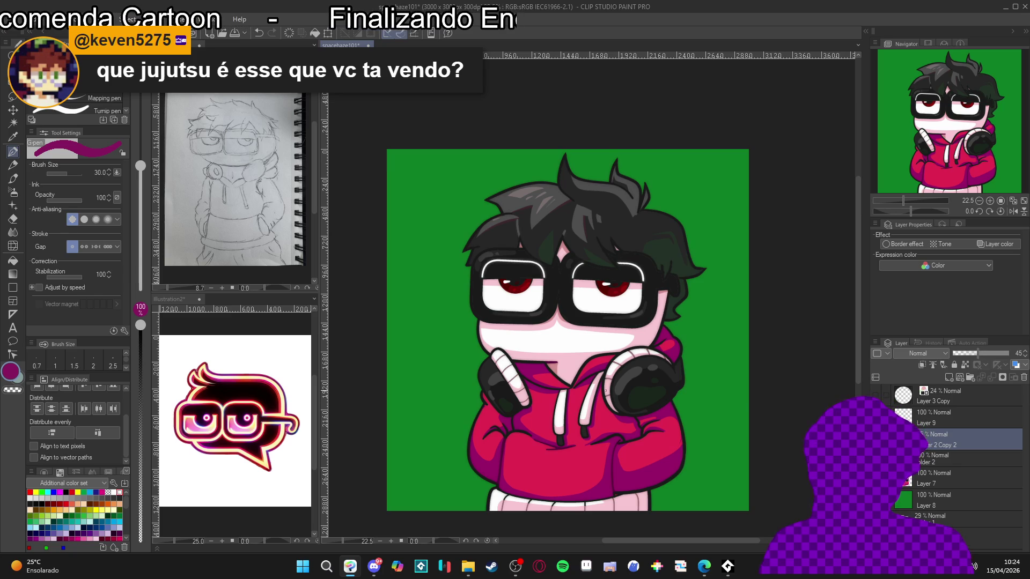
scroll(668, 423, "up", 1)
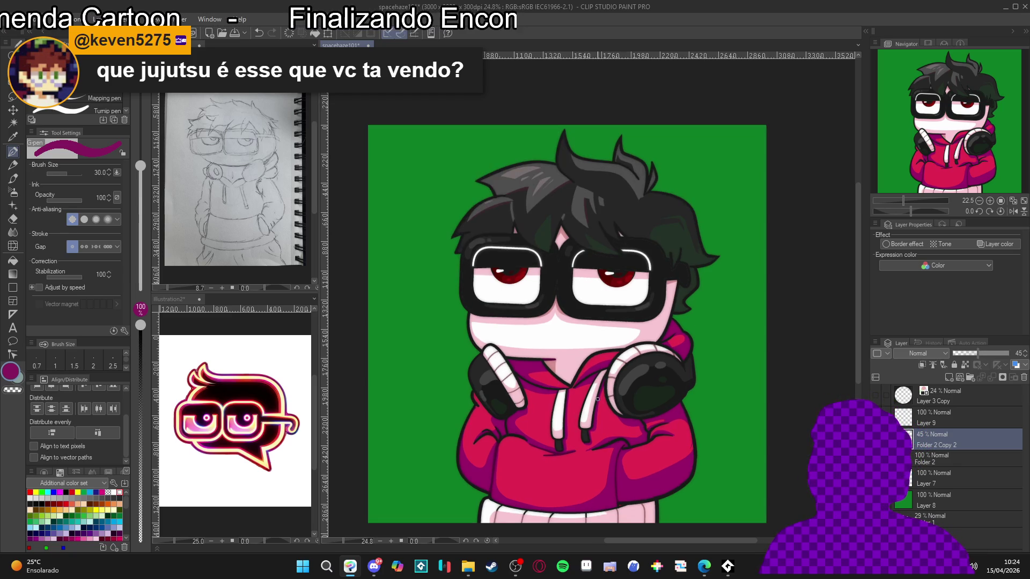
Step: Save the illustration and lower Folder 2 Copy 2's opacity to 30%
key("ctrl+s")
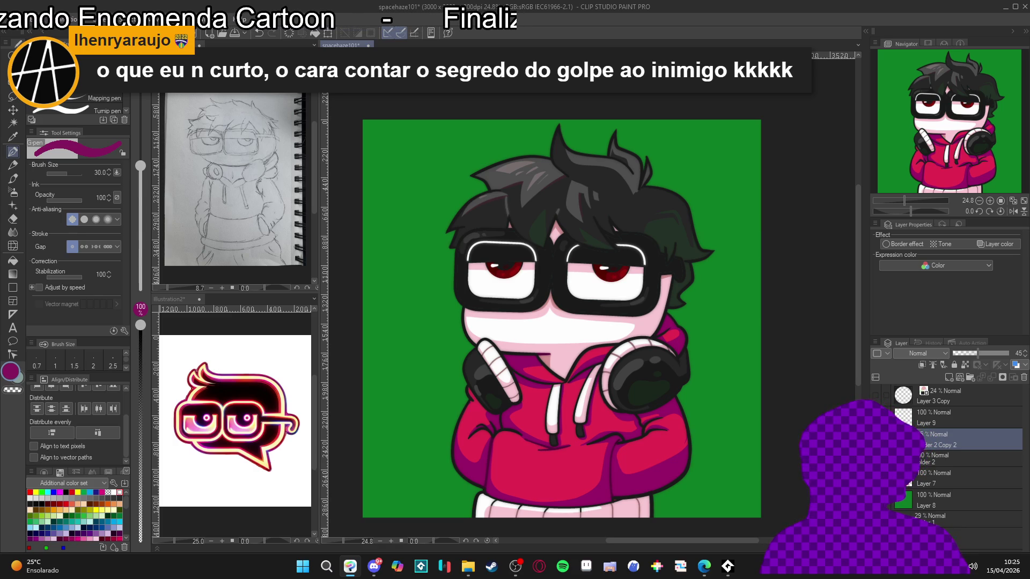
left_click_drag(979, 352, 971, 352)
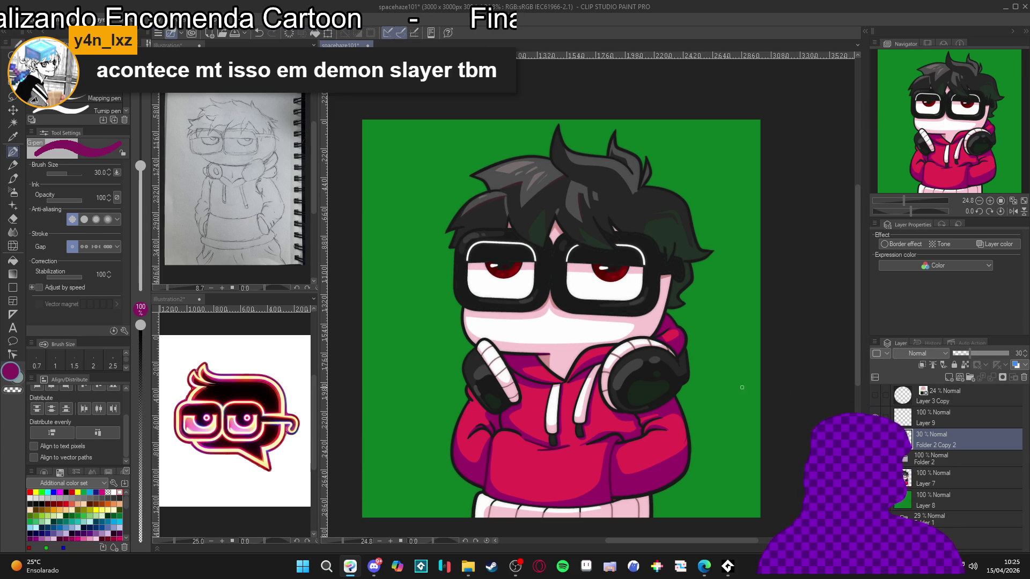
scroll(645, 367, "down", 1)
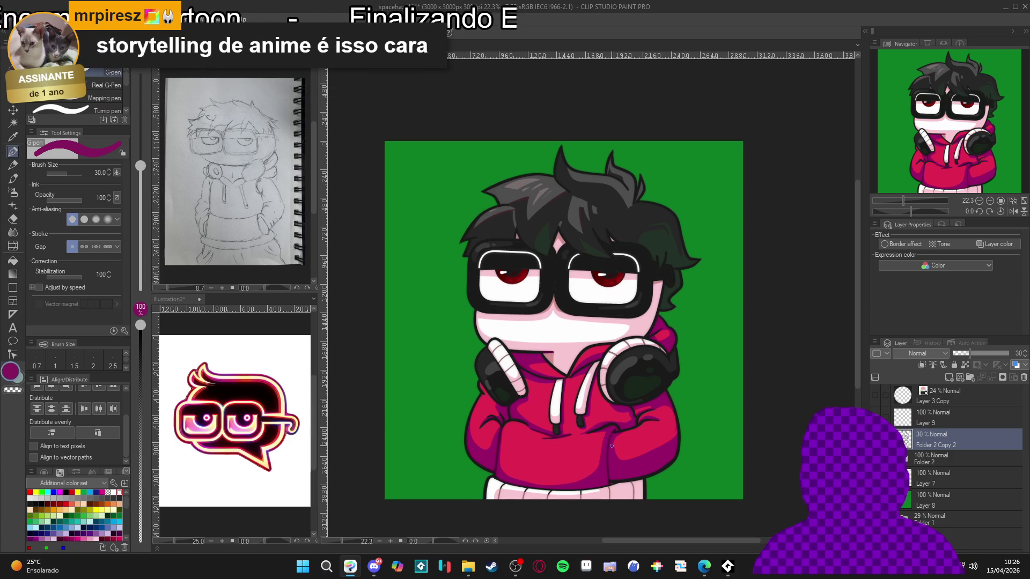
scroll(617, 445, "up", 3)
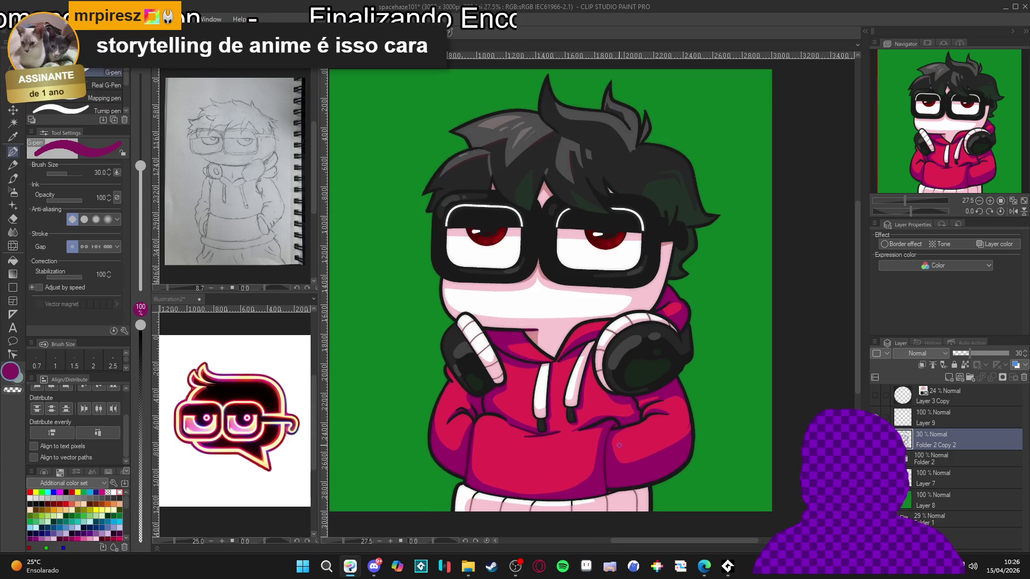
Step: Expand Folder 2 to reveal Layers 3, 6 and 2 and select the bottom one
scroll(620, 445, "down", 1)
scroll(622, 443, "down", 1)
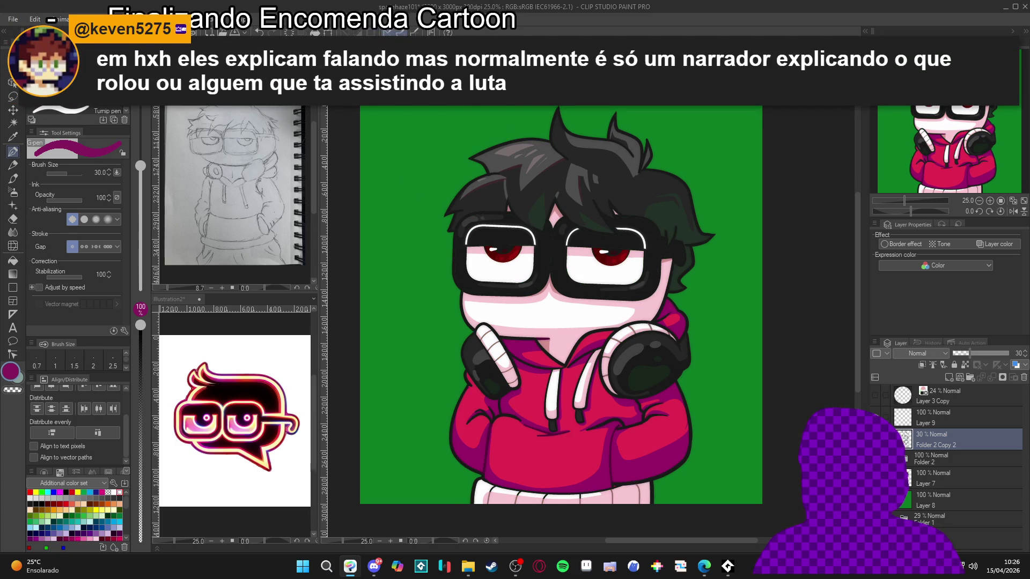
left_click(907, 459)
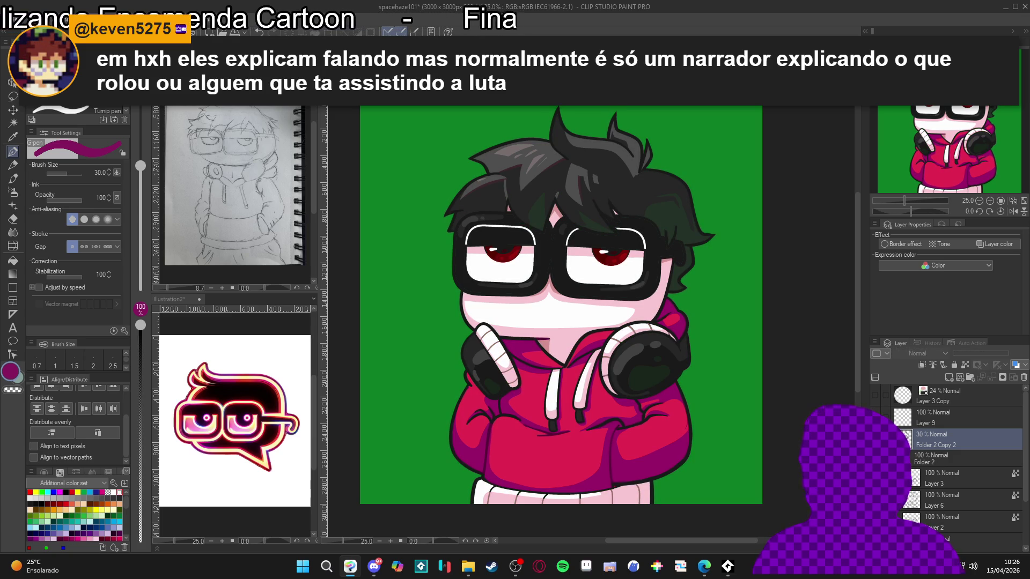
left_click(987, 537)
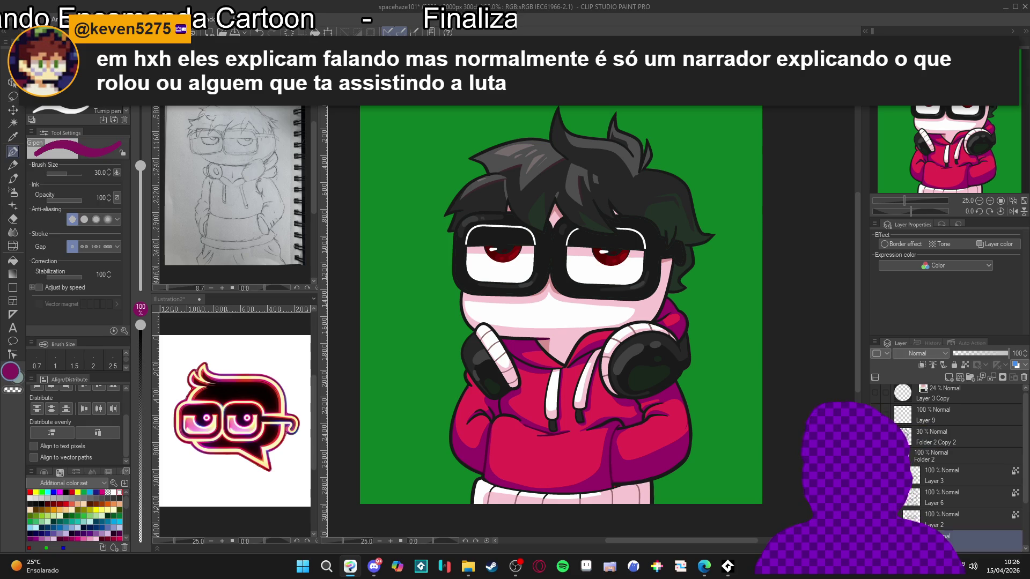
key("g")
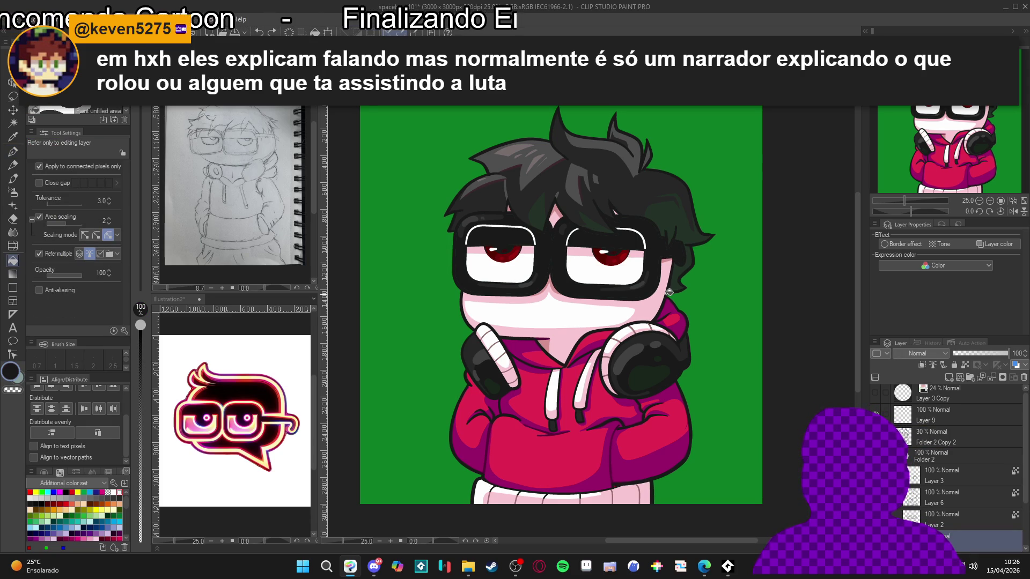
left_click(908, 457)
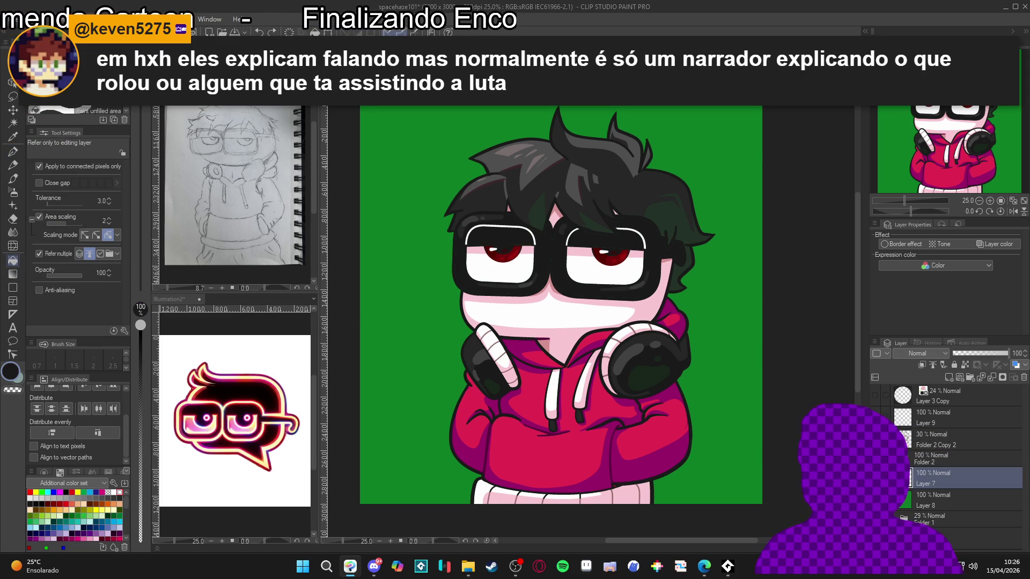
left_click(939, 458)
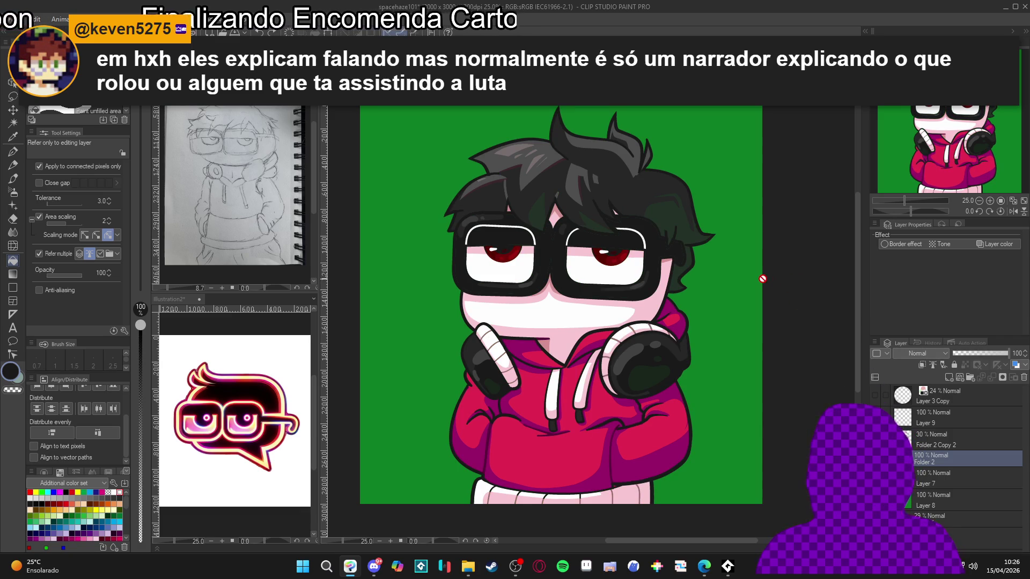
scroll(755, 290, "down", 2)
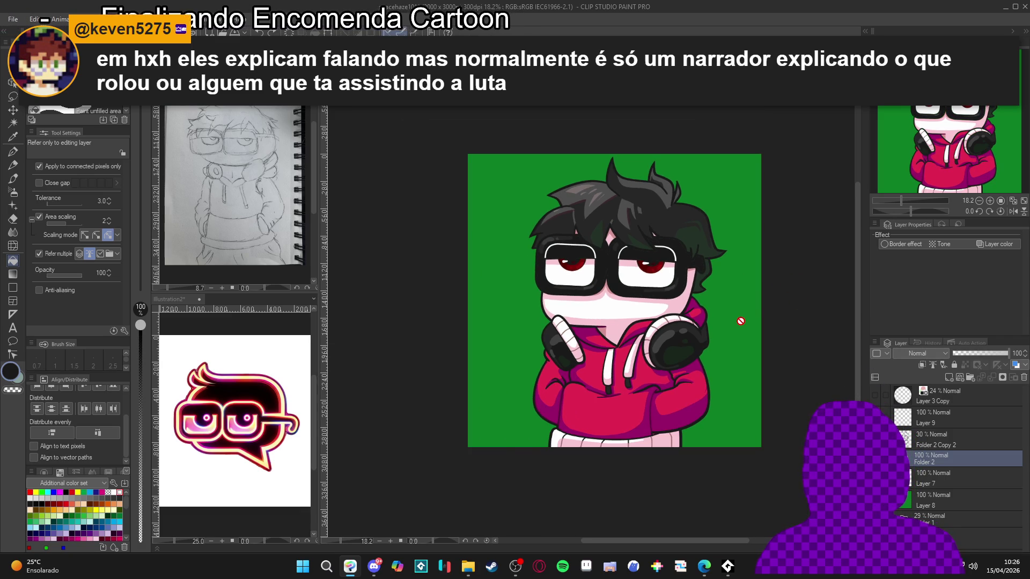
scroll(747, 314, "up", 1)
left_click(944, 477)
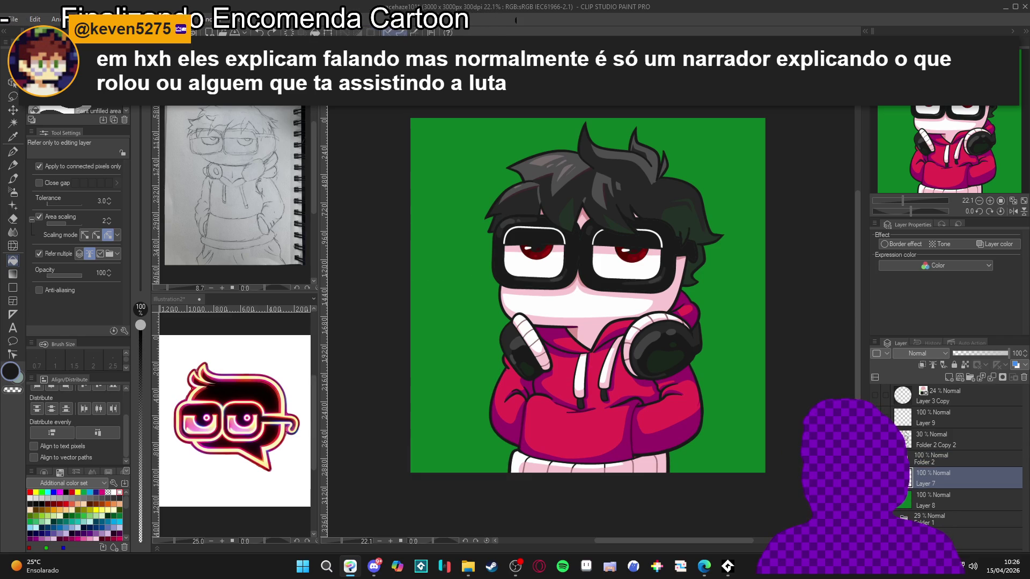
scroll(648, 445, "up", 4)
scroll(647, 444, "up", 3)
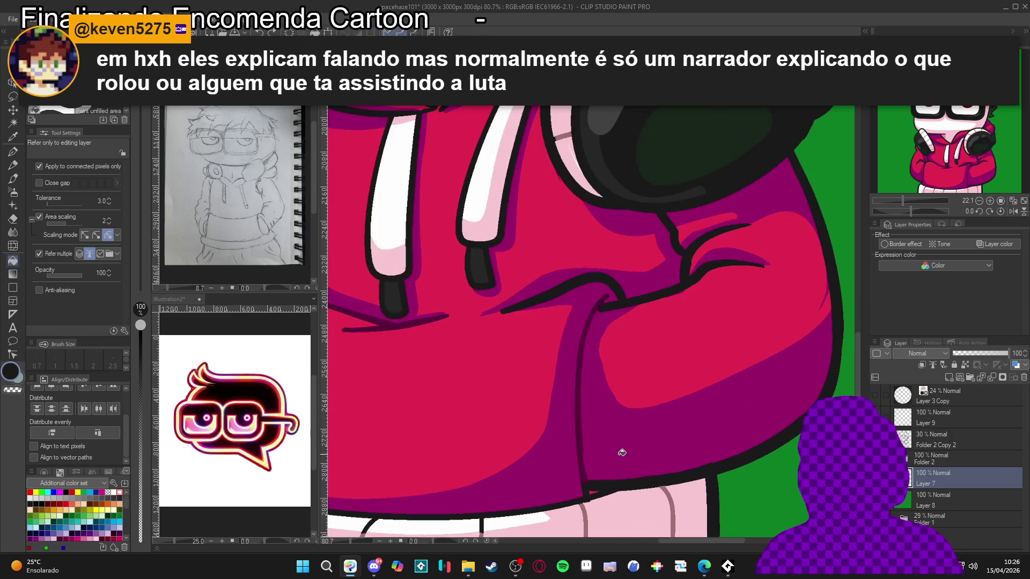
left_click(619, 455, "alt")
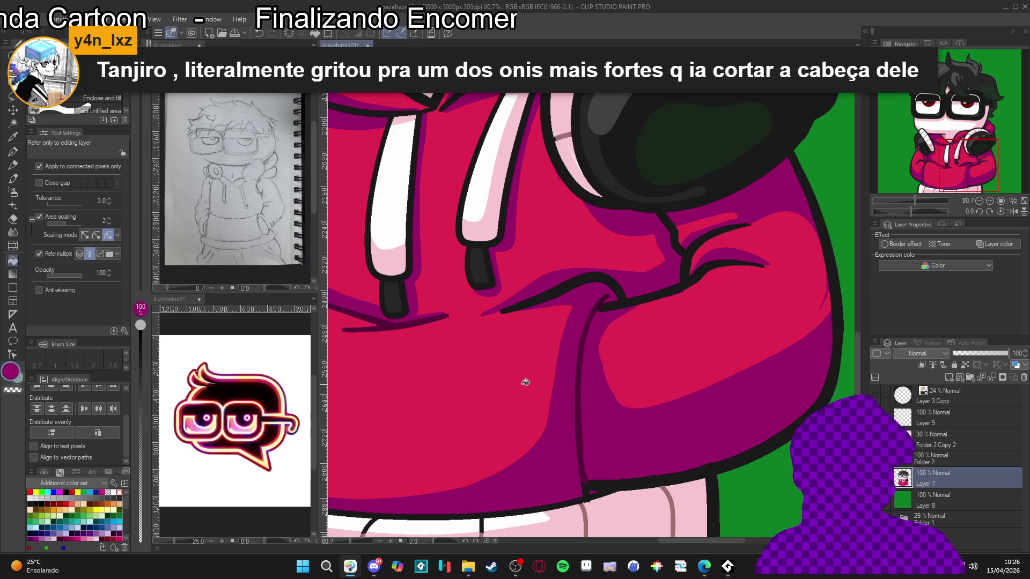
scroll(525, 382, "down", 5)
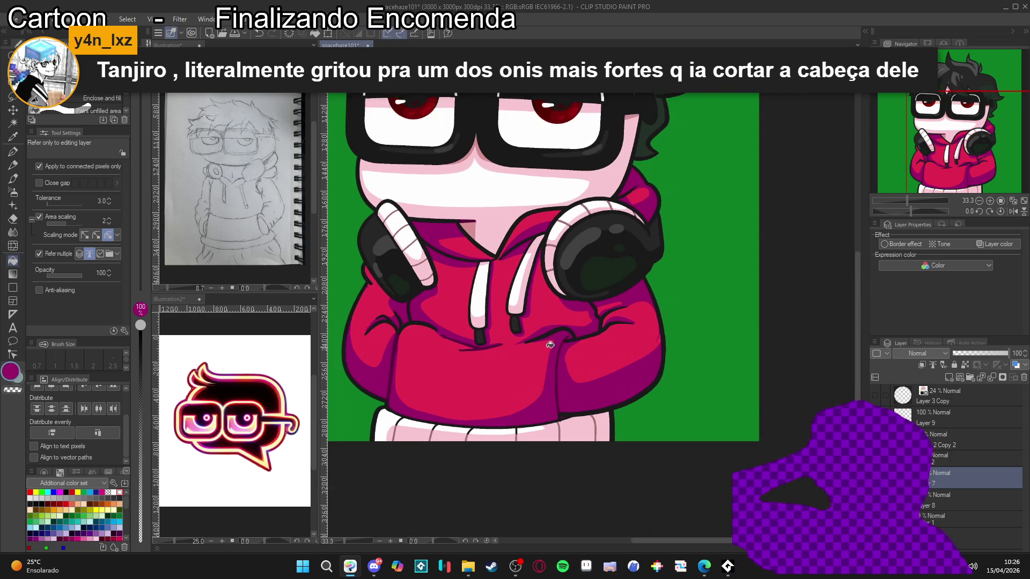
scroll(549, 345, "down", 1)
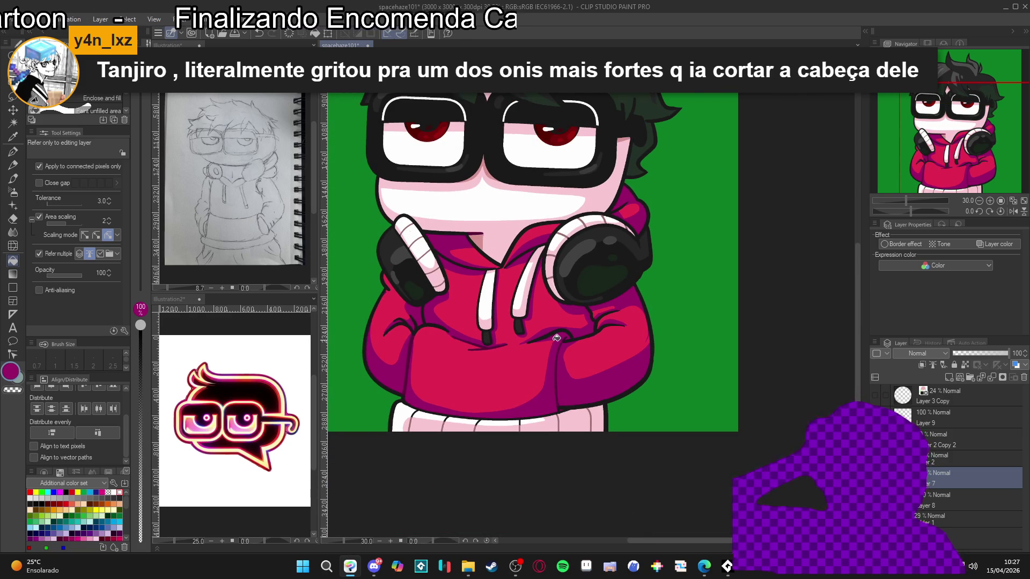
left_click_drag(556, 338, 556, 356)
scroll(569, 368, "down", 2)
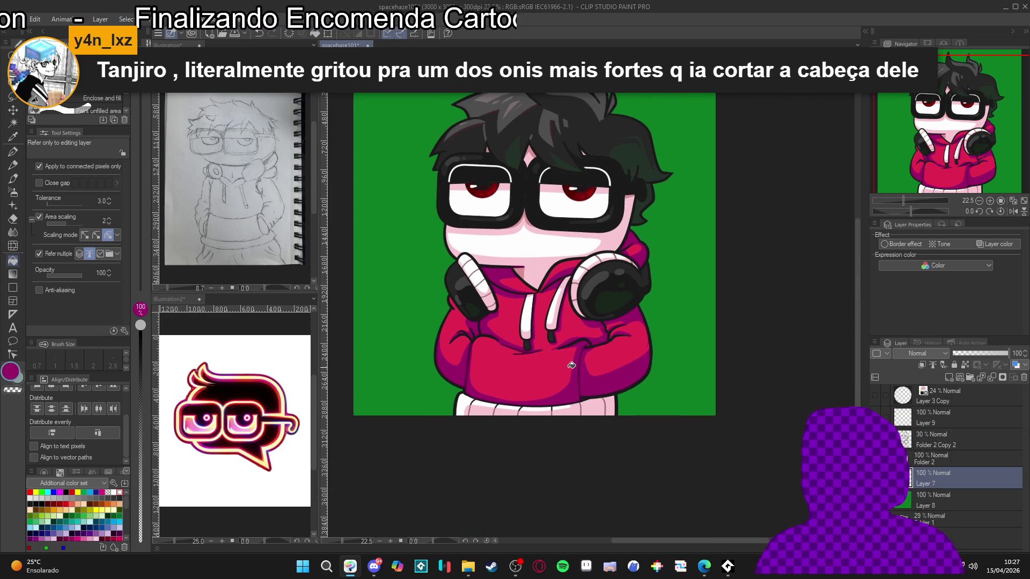
scroll(571, 365, "down", 1)
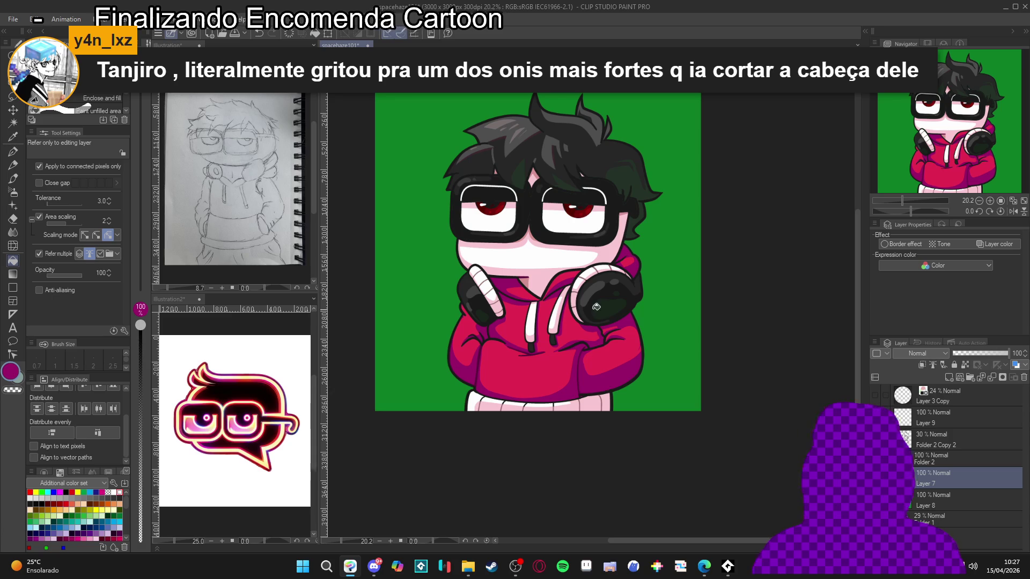
scroll(465, 102, "up", 3)
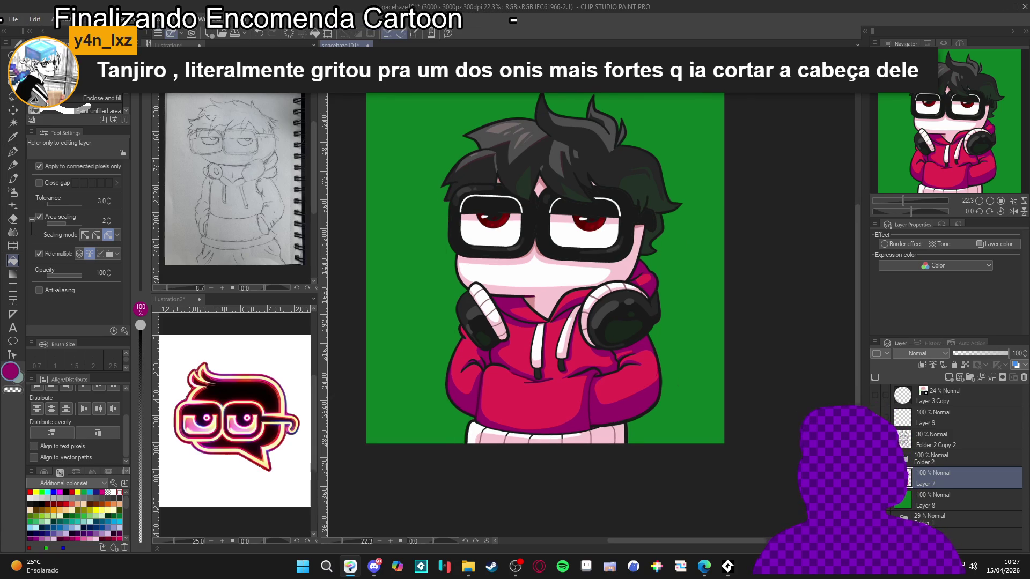
scroll(471, 94, "down", 1)
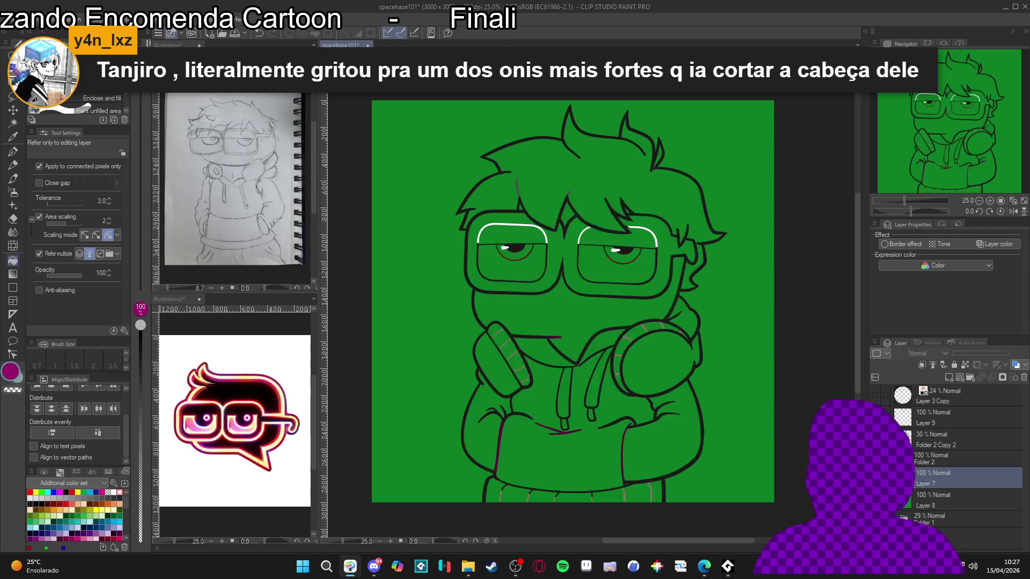
Step: Expand Folder 2 and make the green background Layer 8 the working layer
left_click(906, 458)
scroll(944, 456, "down", 1)
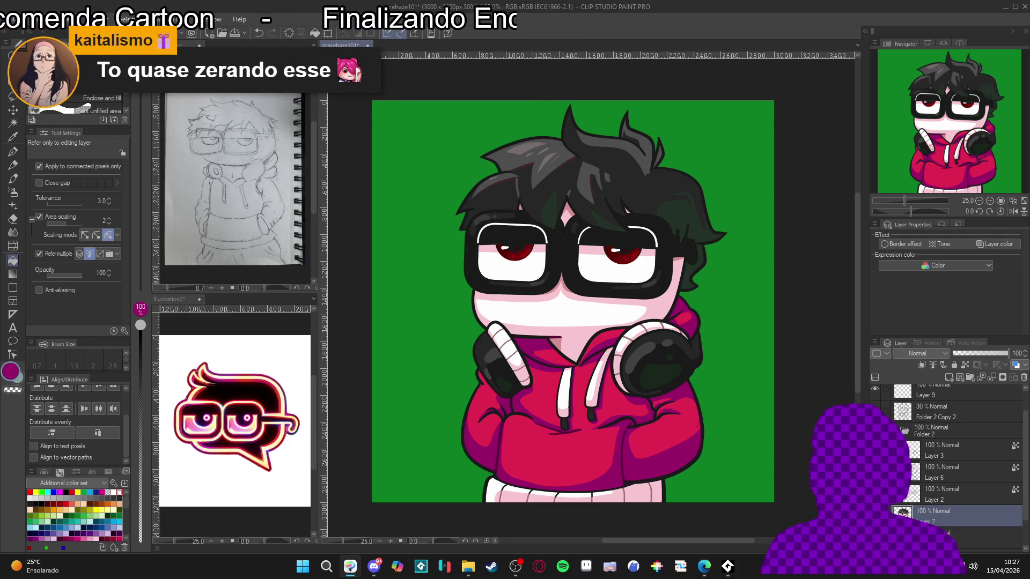
scroll(954, 456, "down", 1)
left_click(949, 510)
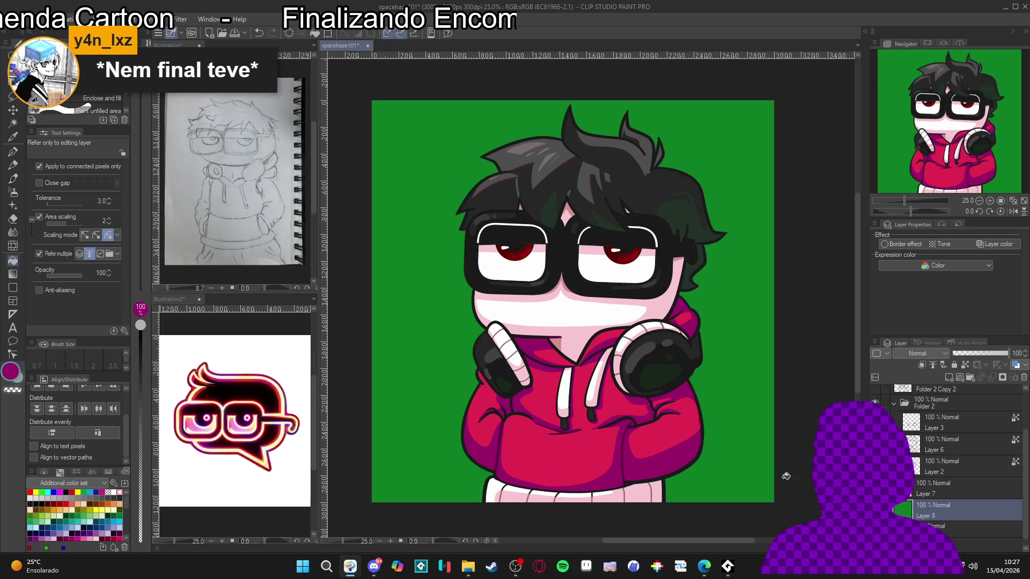
left_click_drag(728, 467, 724, 468)
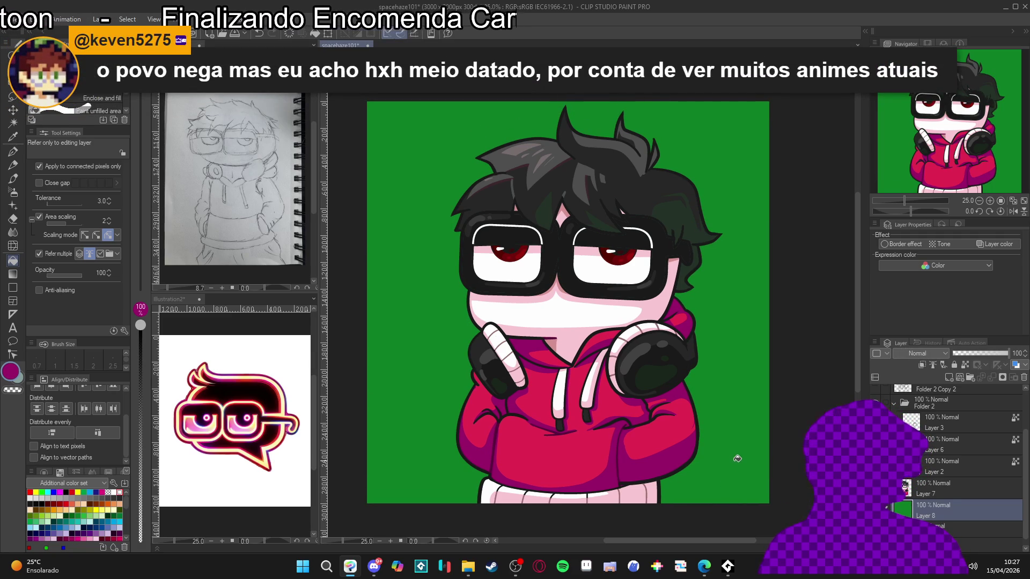
scroll(605, 417, "down", 1)
left_click_drag(625, 436, 630, 449)
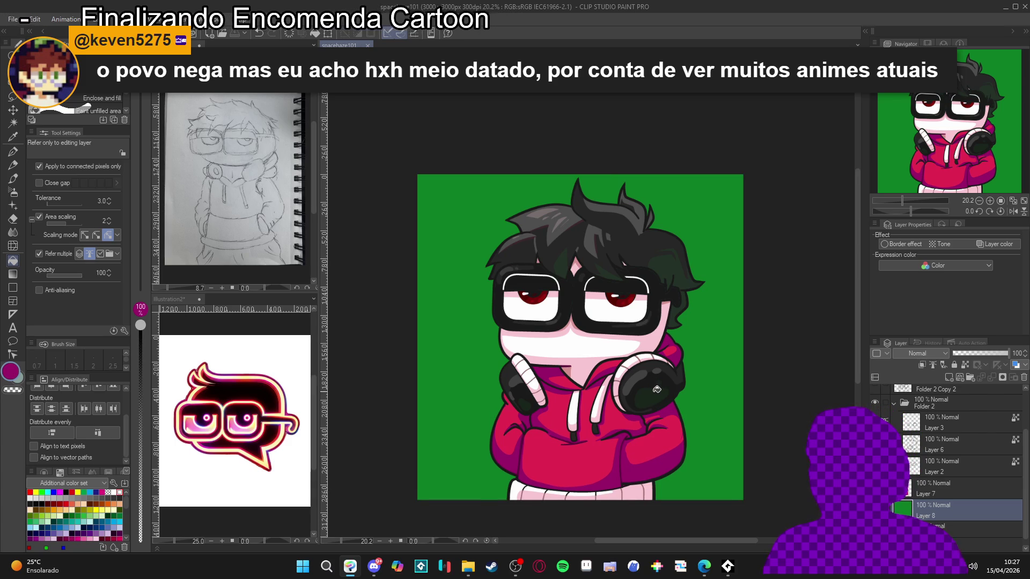
scroll(663, 395, "up", 1)
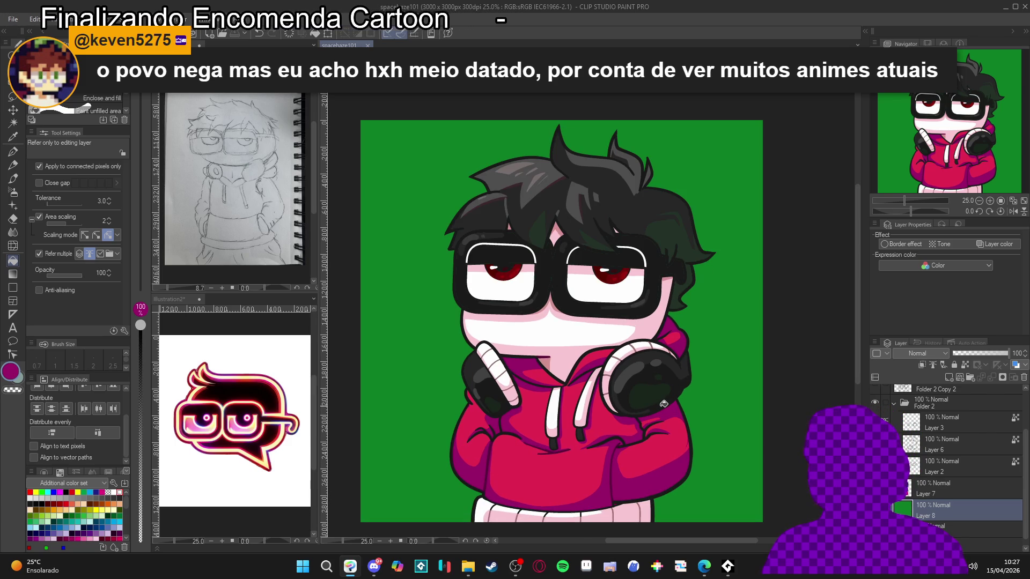
scroll(663, 404, "down", 1)
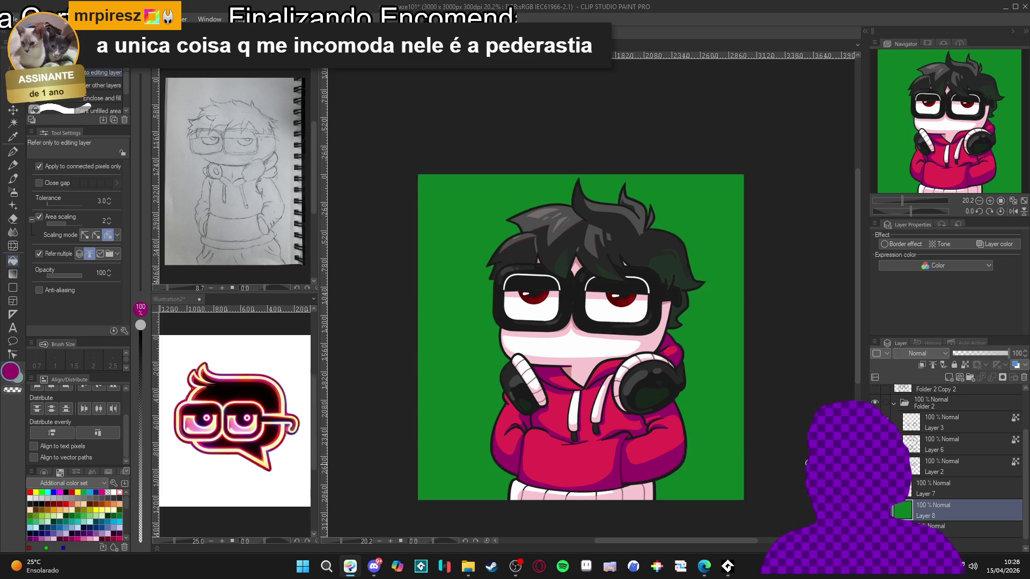
Step: Test Auto Select on the green background, including unconnected green areas, then deselect
key("w")
left_click(738, 455)
key("ctrl+d")
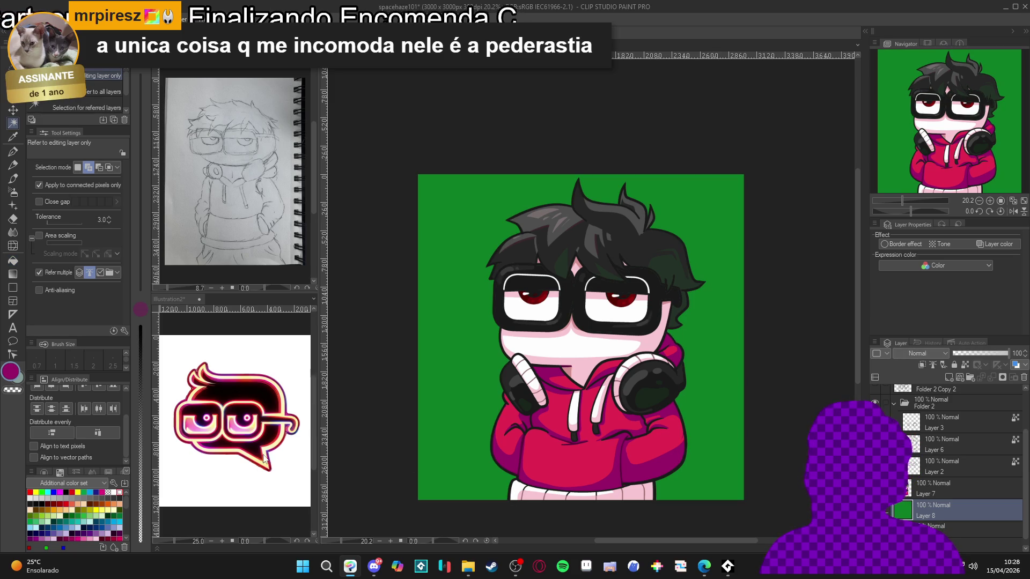
left_click(64, 185)
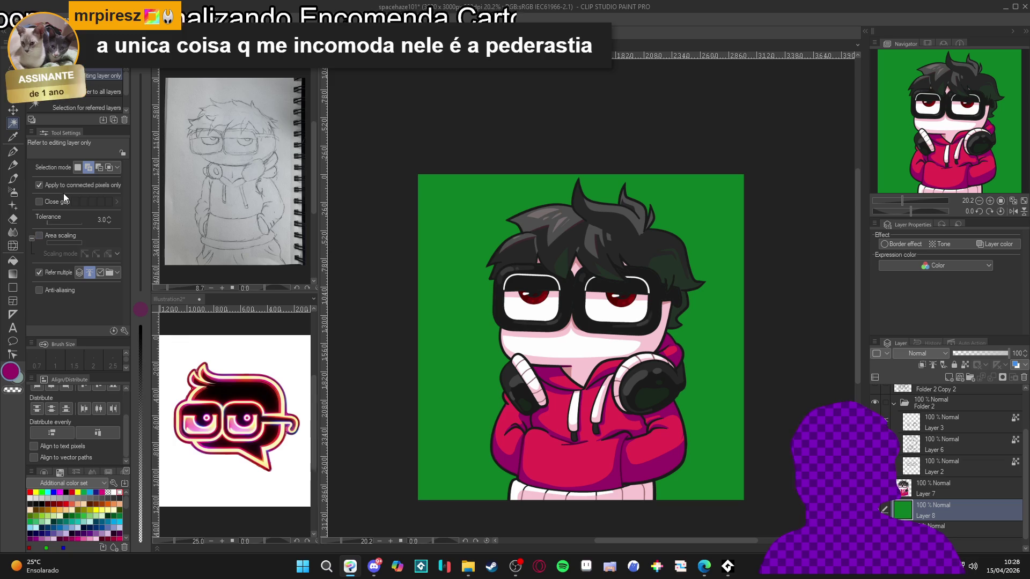
left_click(425, 307)
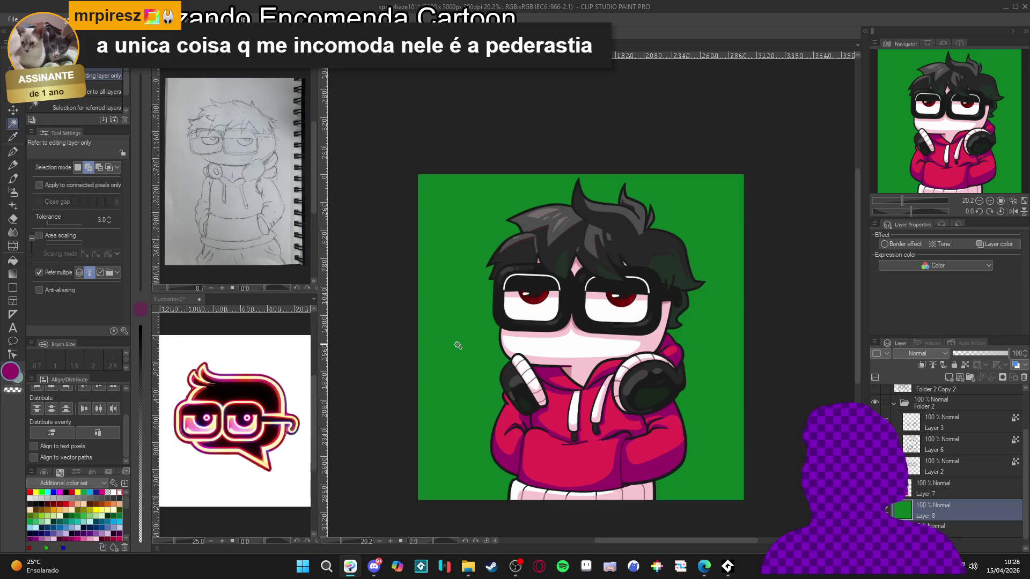
key("ctrl+d")
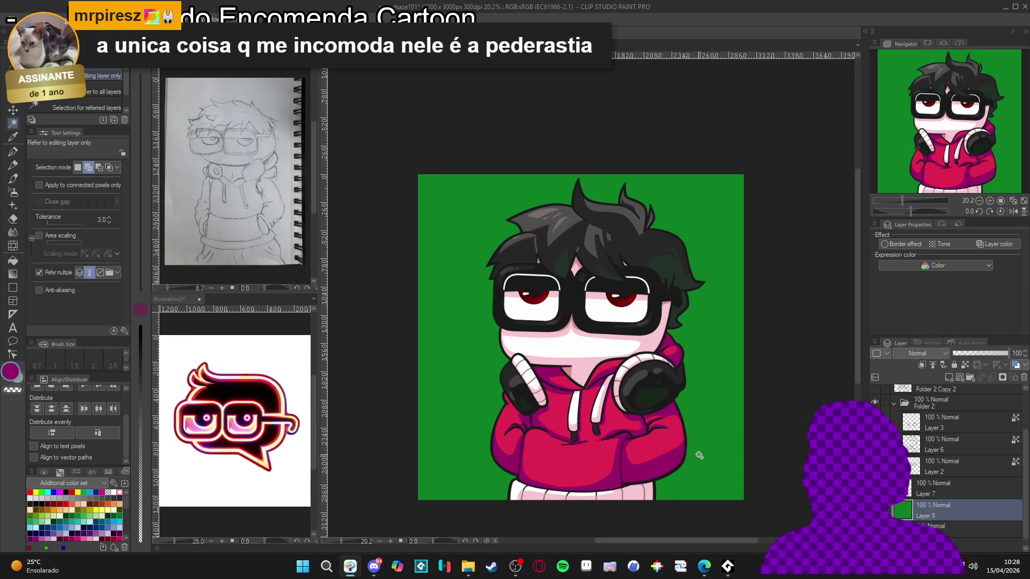
Step: Restore connected-only, turn off multiple-layer referencing, retest and deselect, then load the soft airbrush
left_click(63, 186)
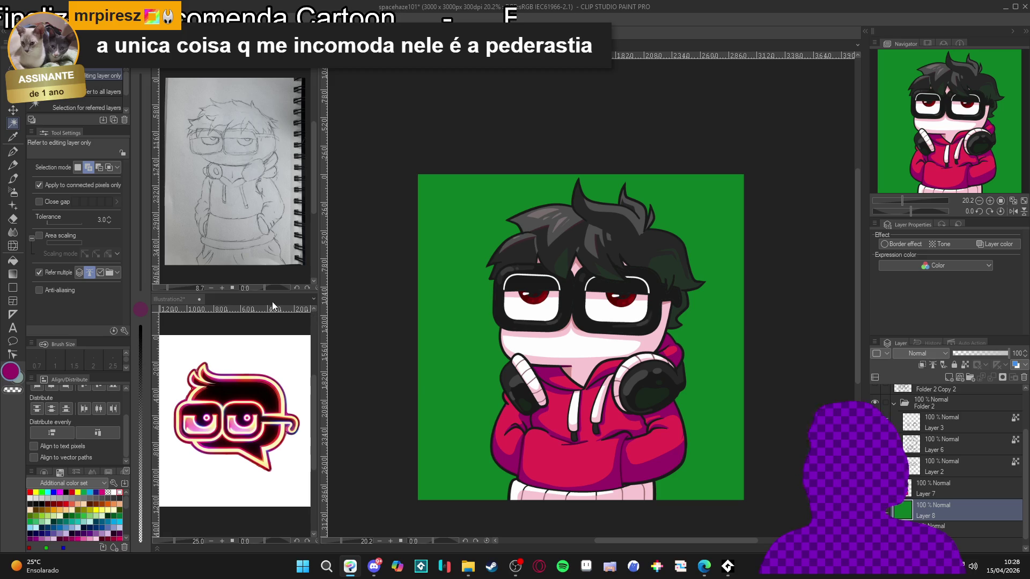
left_click(60, 274)
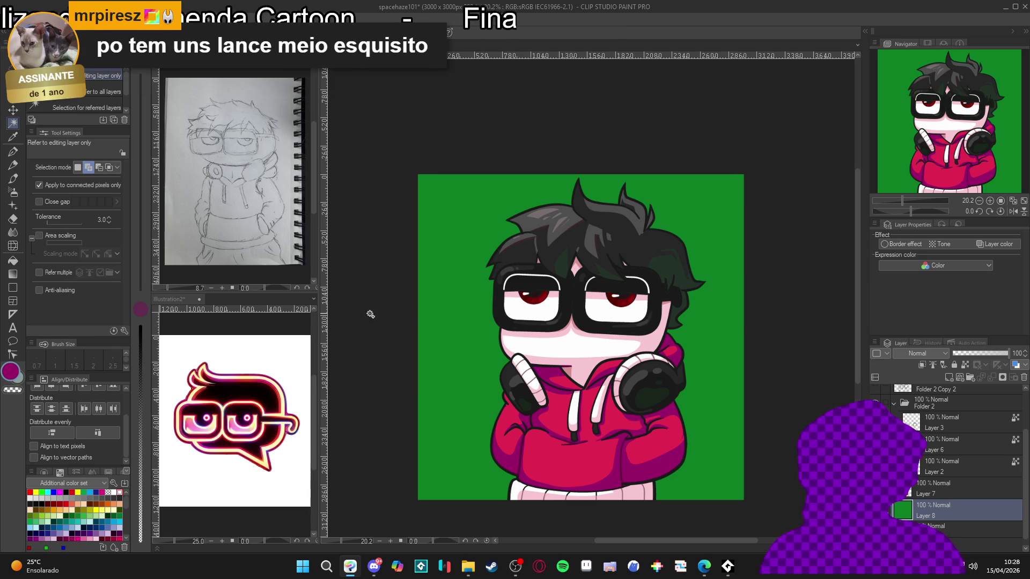
left_click(478, 347)
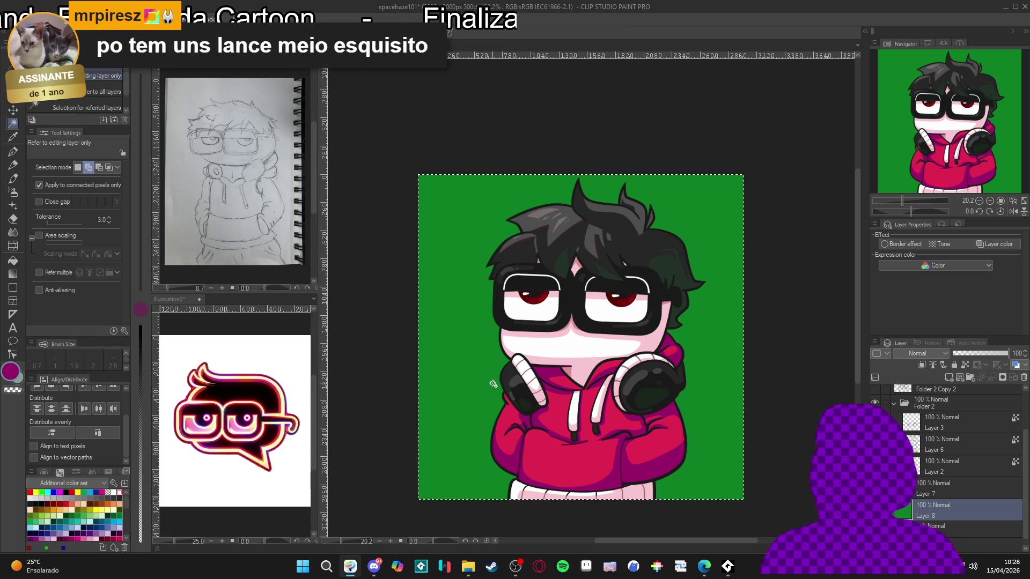
key("ctrl+d")
key("b")
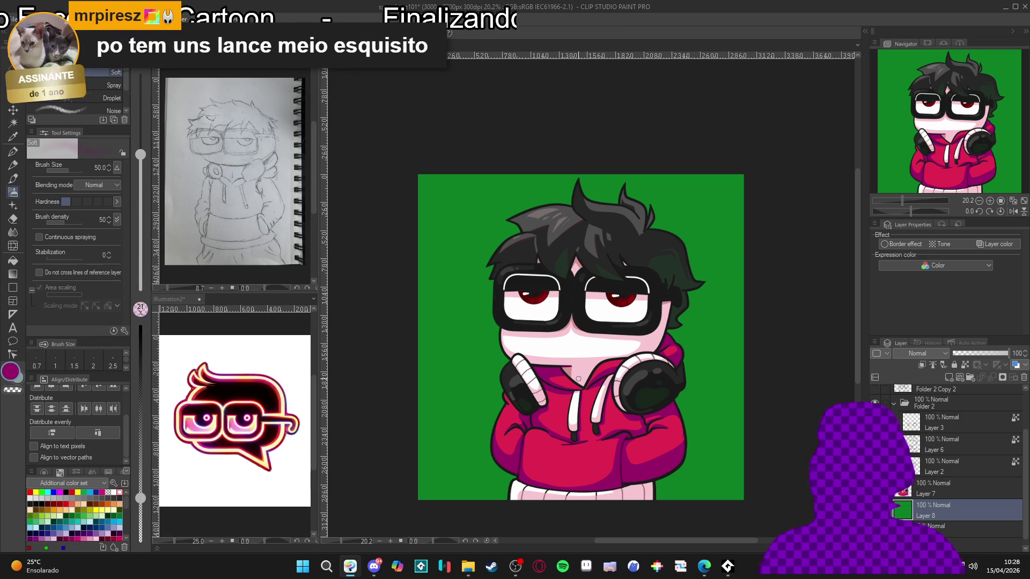
Step: Set the airbrush to size 1000 in the background green and add an empty Layer 10
key("bracketright")
key("bracketright")
key("bracketright")
left_click(454, 427, "alt")
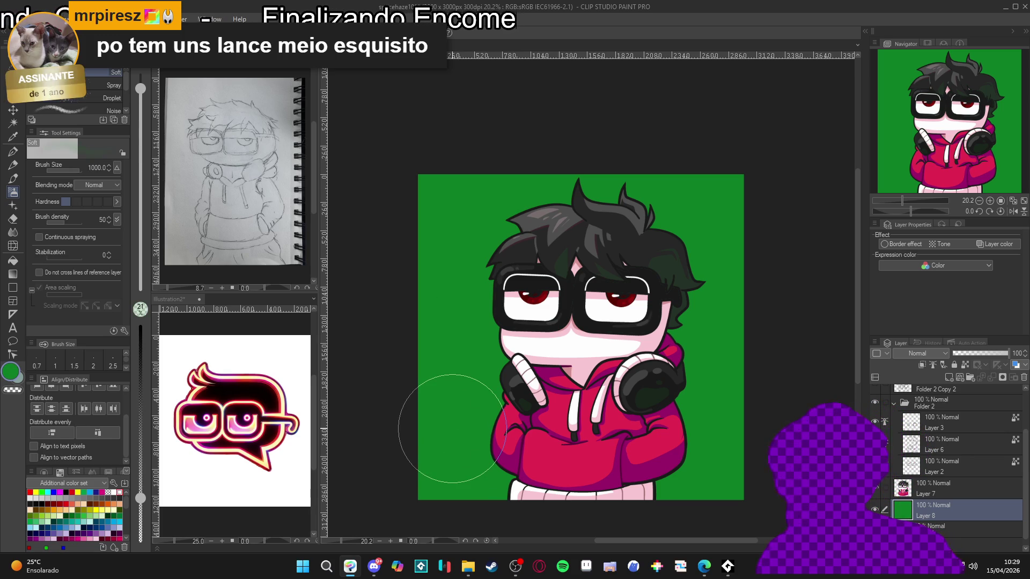
key("ctrl+shift+n")
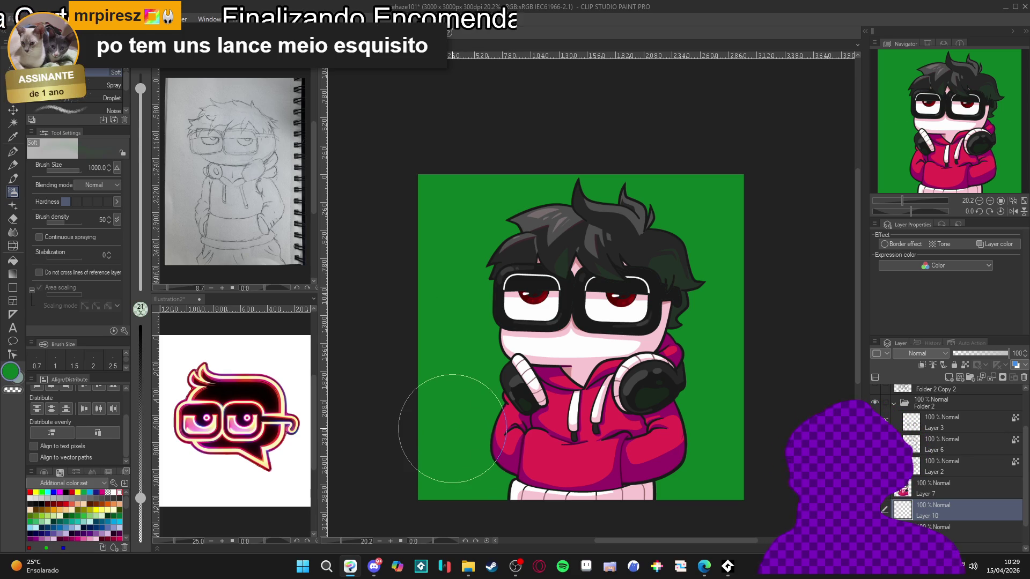
left_click(926, 356)
left_click(1001, 279)
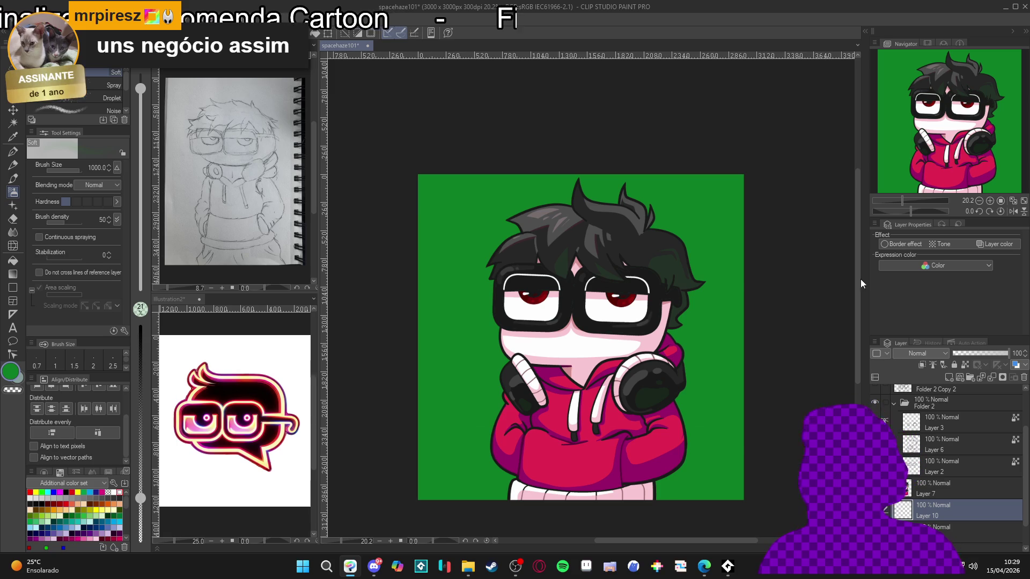
left_click(930, 351)
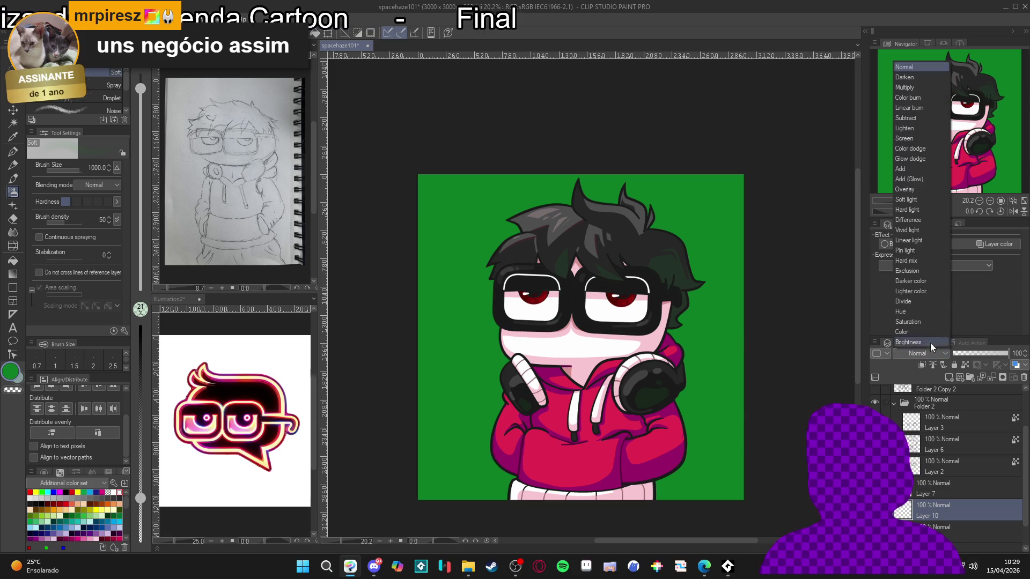
Step: Make Layer 10 Add (Glow) and airbrush green glow around the character at sizes 1000 and 500
left_click(922, 177)
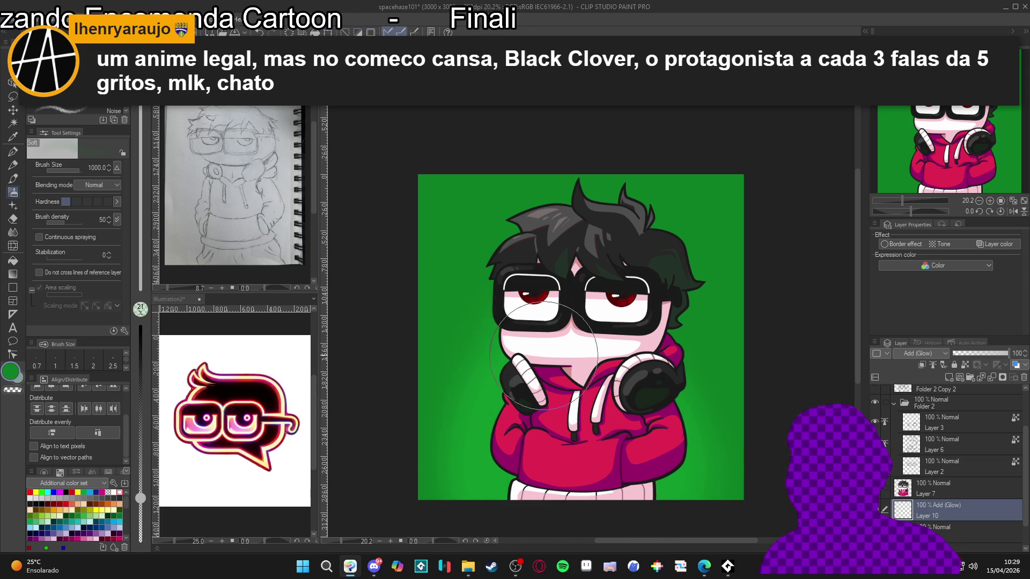
mouse_move(541, 378)
left_mouse_down()
mouse_move(537, 437)
mouse_move(595, 493)
left_mouse_up()
key("bracketleft")
key("bracketleft")
key("bracketleft")
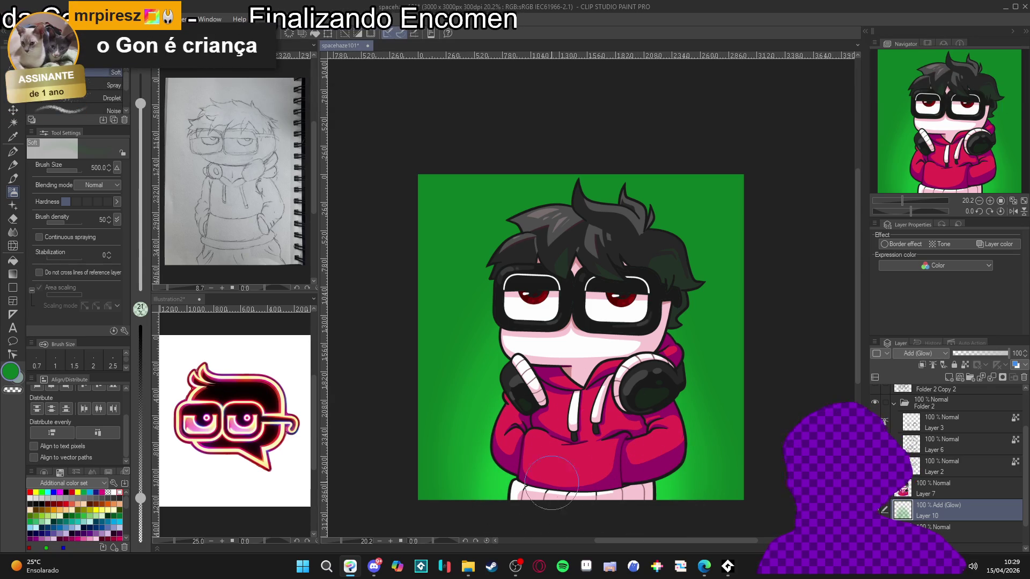
left_click_drag(504, 500, 475, 494)
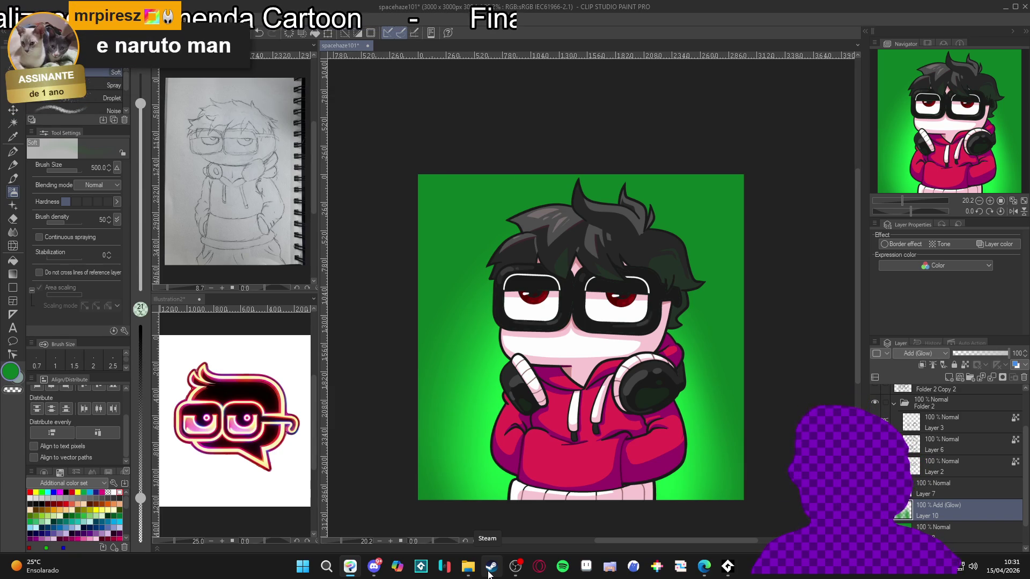
Step: With a size-60 G-pen, draw green glow along the hoodie's right edge, shoulder and hair
key("p")
key("bracketright")
key("bracketright")
mouse_move(678, 409)
left_mouse_down()
mouse_move(686, 455)
mouse_move(677, 471)
left_mouse_up()
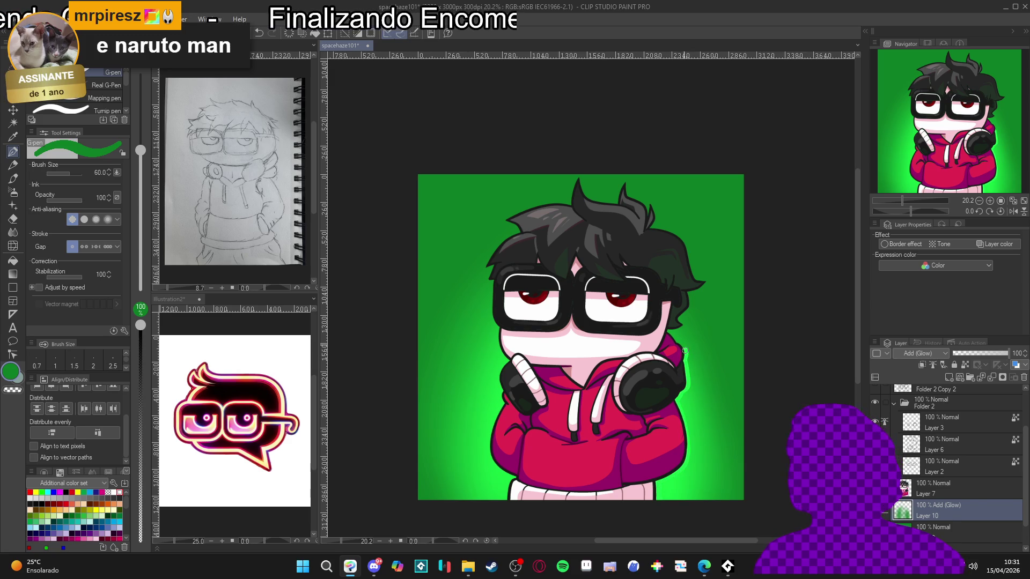
left_click_drag(677, 341, 674, 339)
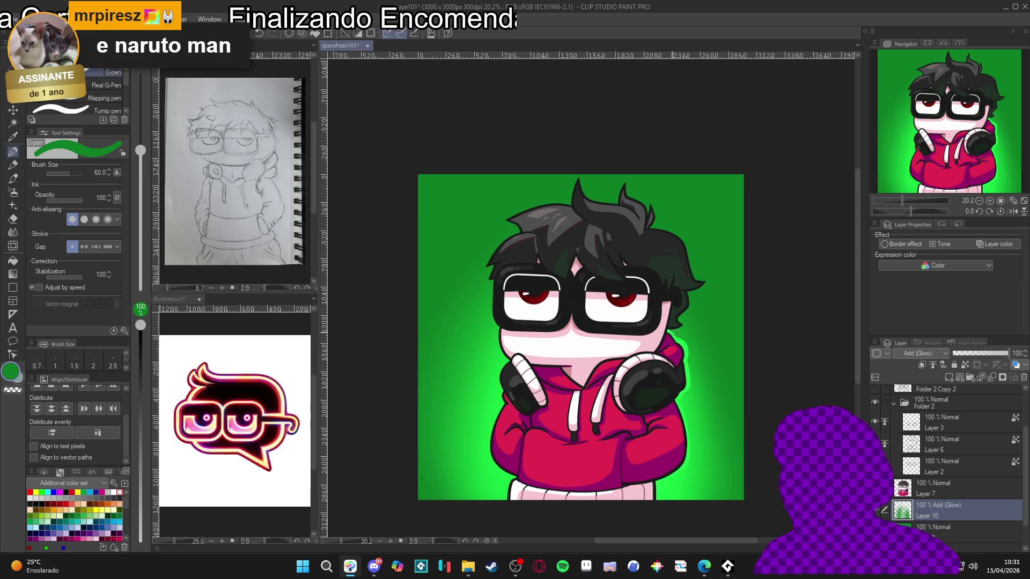
left_click_drag(679, 322, 689, 296)
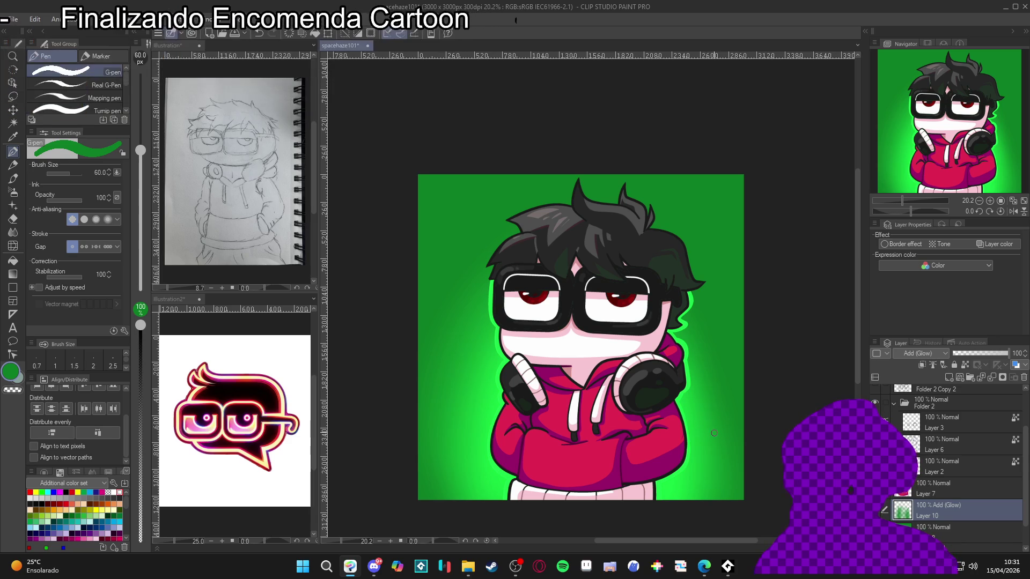
Step: At pen size 30, outline the hair's left edge and the top and upper-right spikes in green
key("bracketleft")
key("bracketleft")
key("bracketleft")
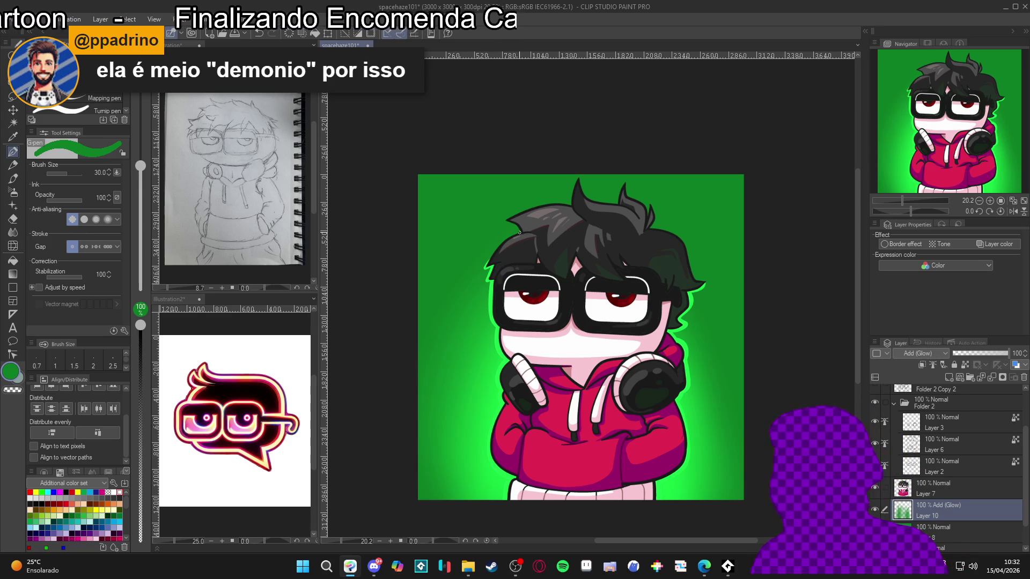
mouse_move(518, 233)
left_mouse_down()
mouse_move(487, 265)
mouse_move(512, 298)
left_mouse_up()
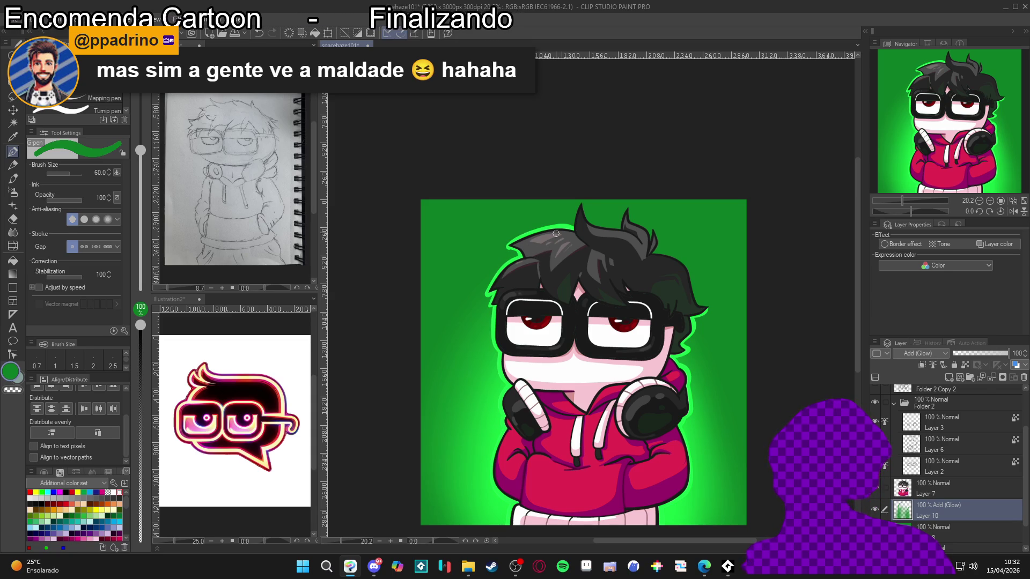
left_click_drag(572, 228, 582, 197)
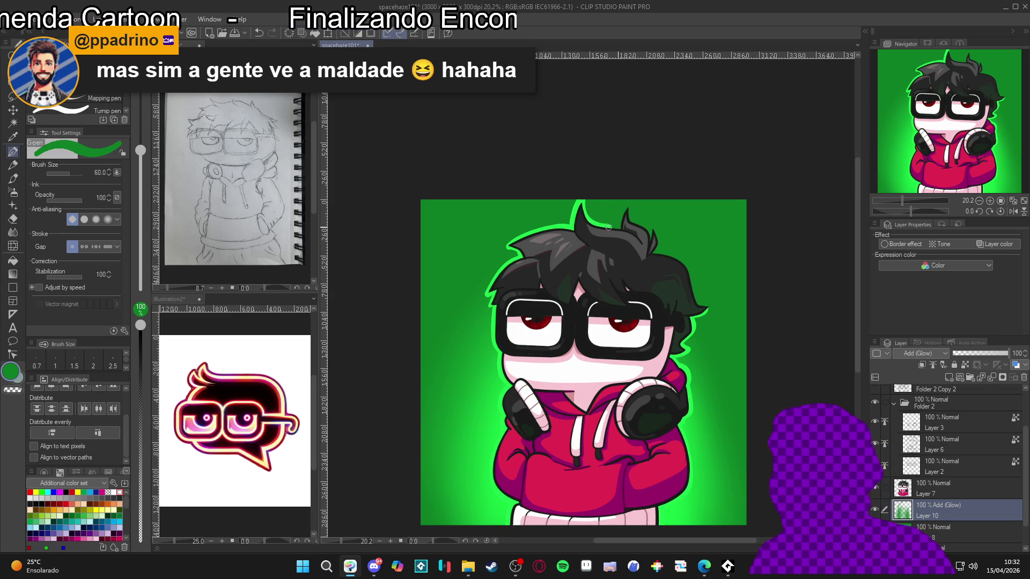
left_click_drag(628, 208, 650, 238)
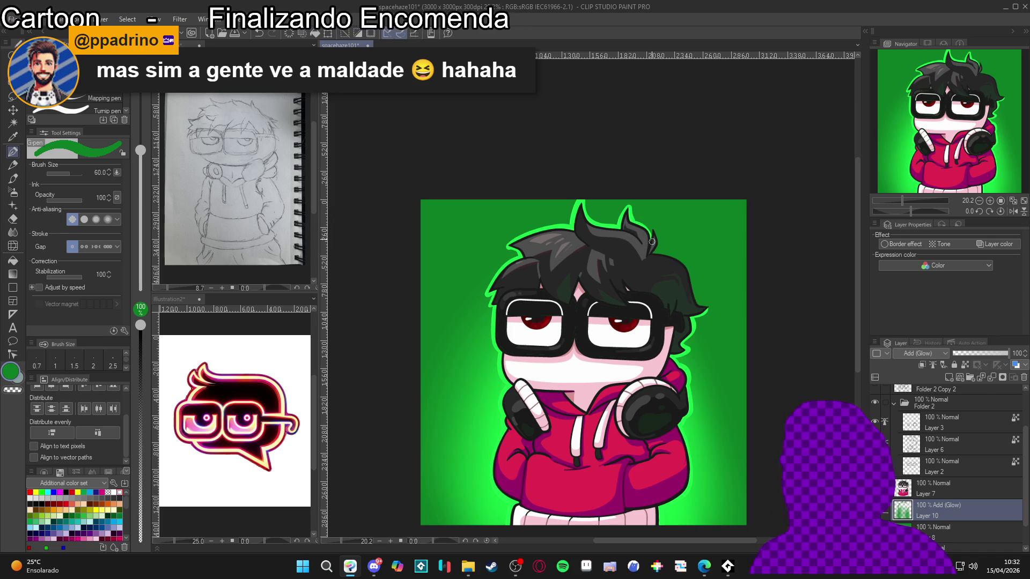
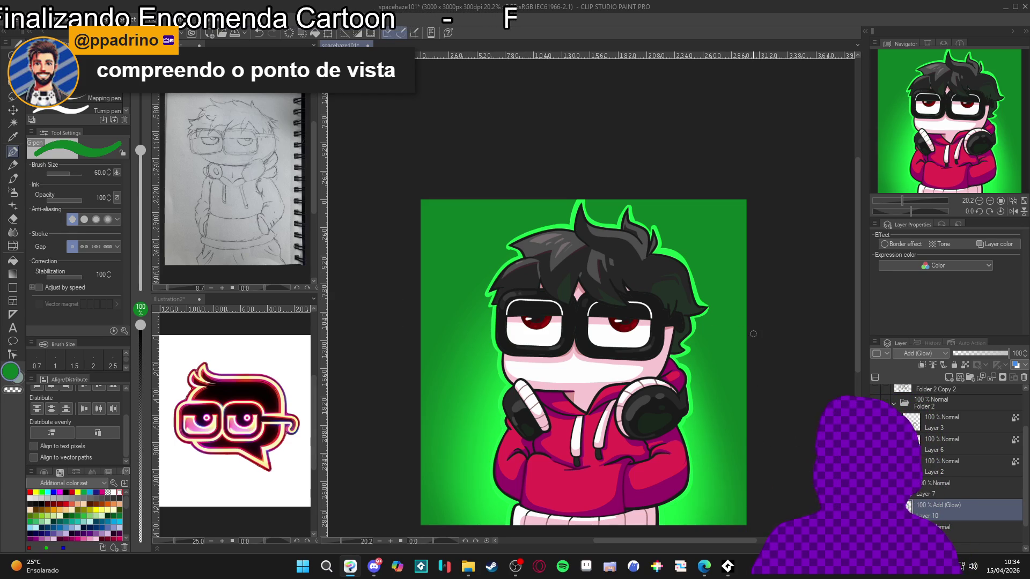
Step: Save the artwork and add a new Layer 11 above the Add (Glow) layer
scroll(704, 257, "up", 1)
scroll(705, 257, "down", 3)
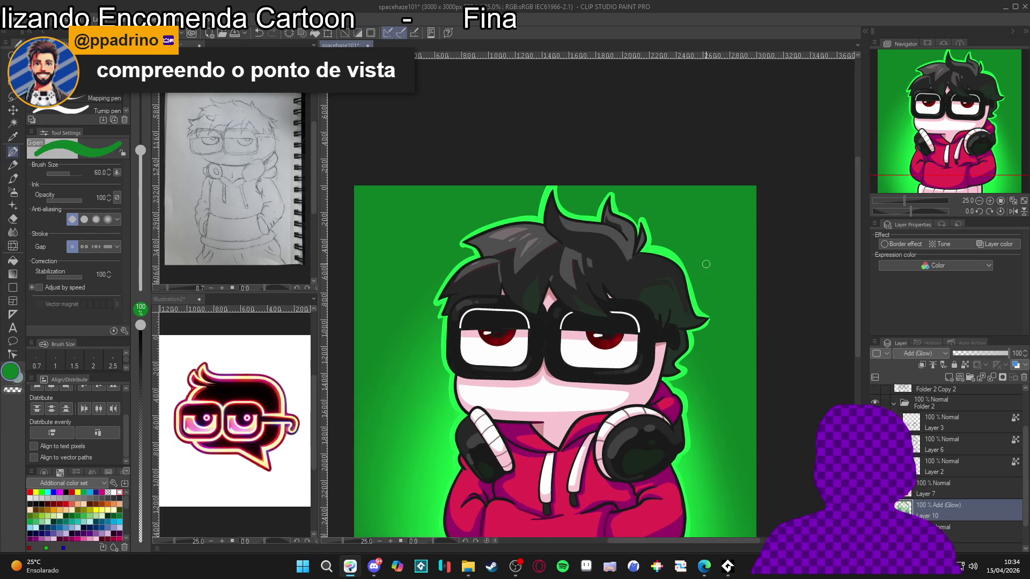
left_click_drag(724, 395, 709, 398)
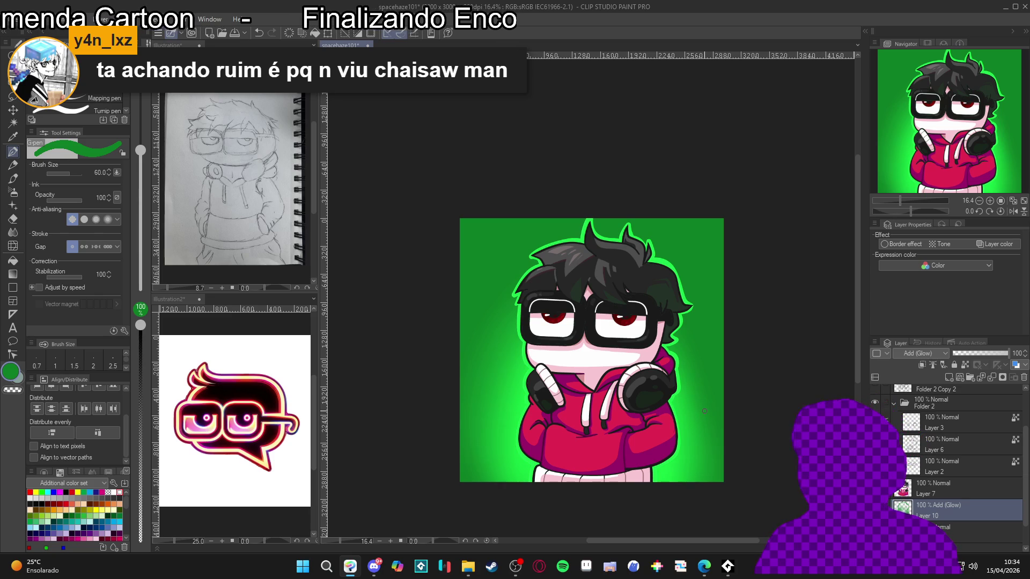
scroll(701, 414, "up", 1)
scroll(705, 413, "down", 1)
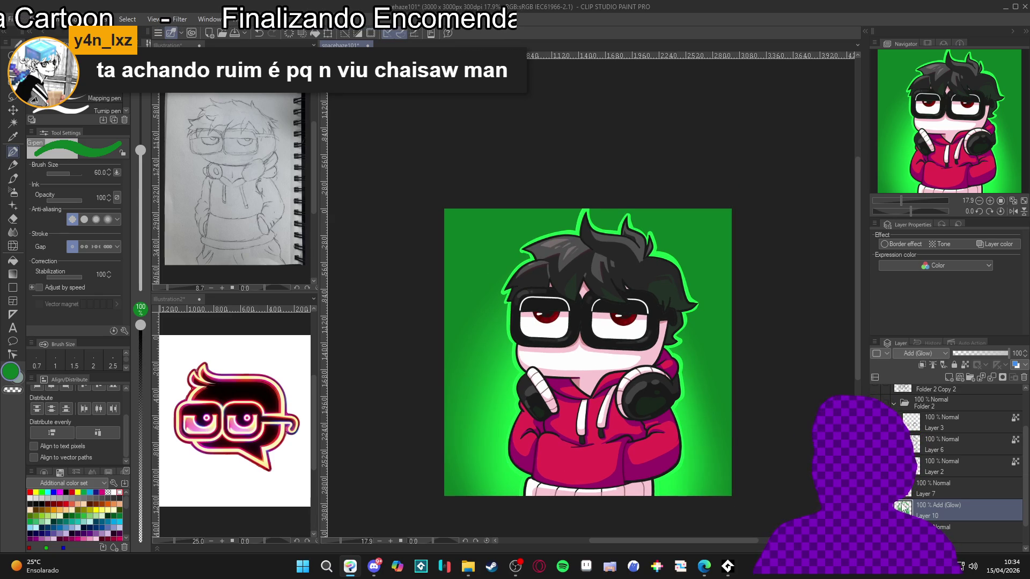
key("ctrl+s")
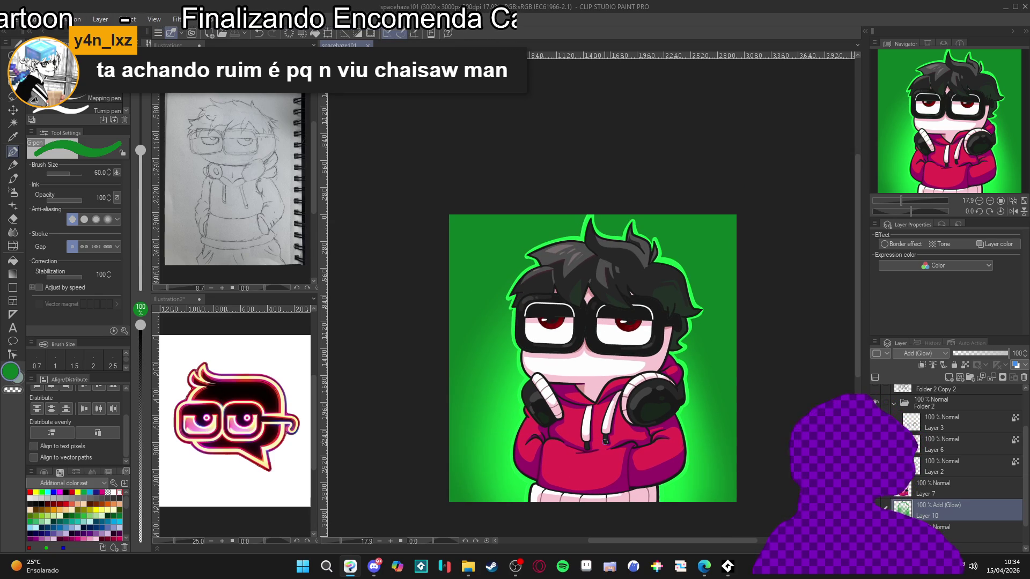
key("ctrl+shift+n")
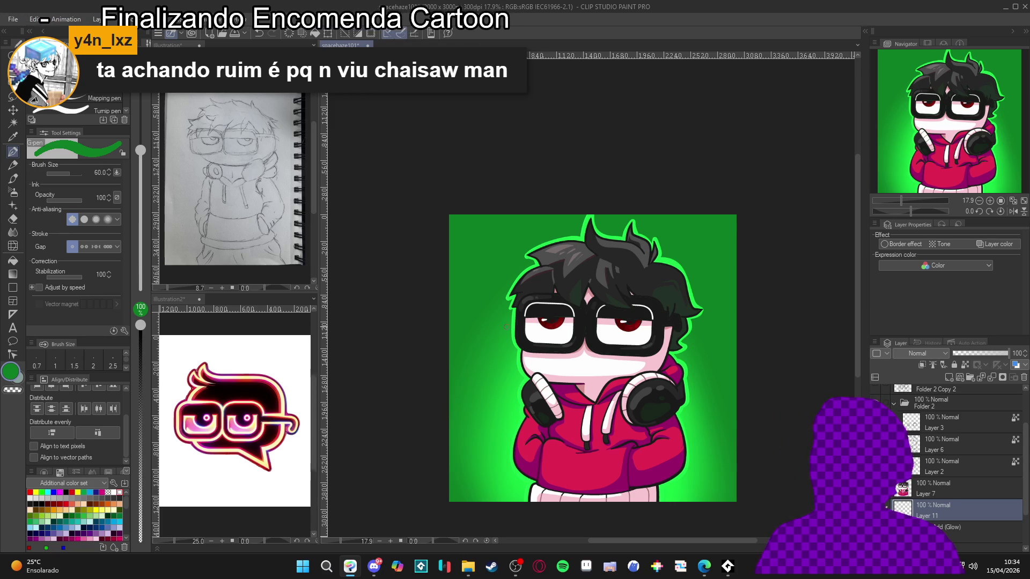
Step: Select Layer 7, briefly hiding and showing it to check its content
scroll(481, 338, "up", 2)
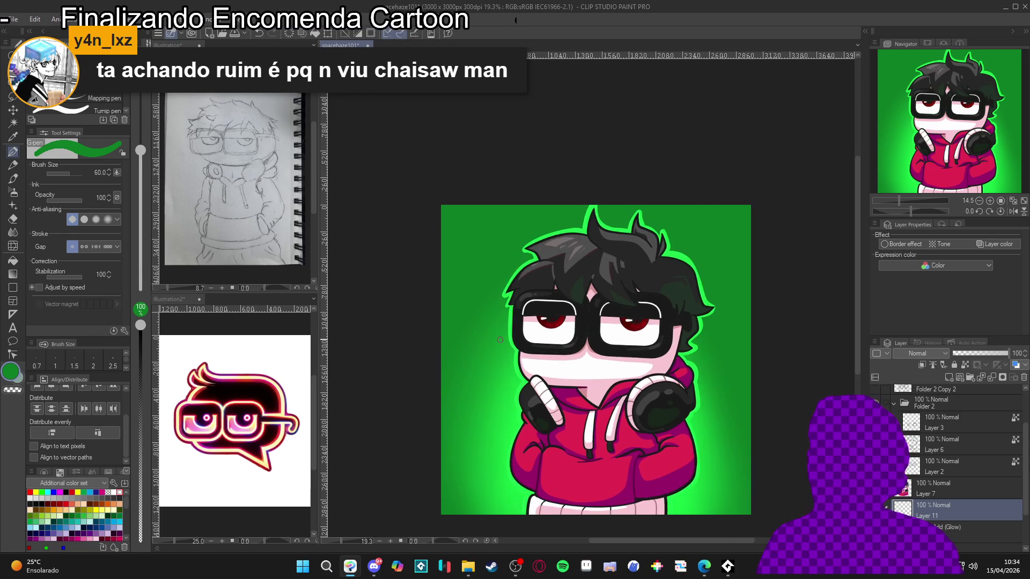
scroll(503, 341, "down", 2)
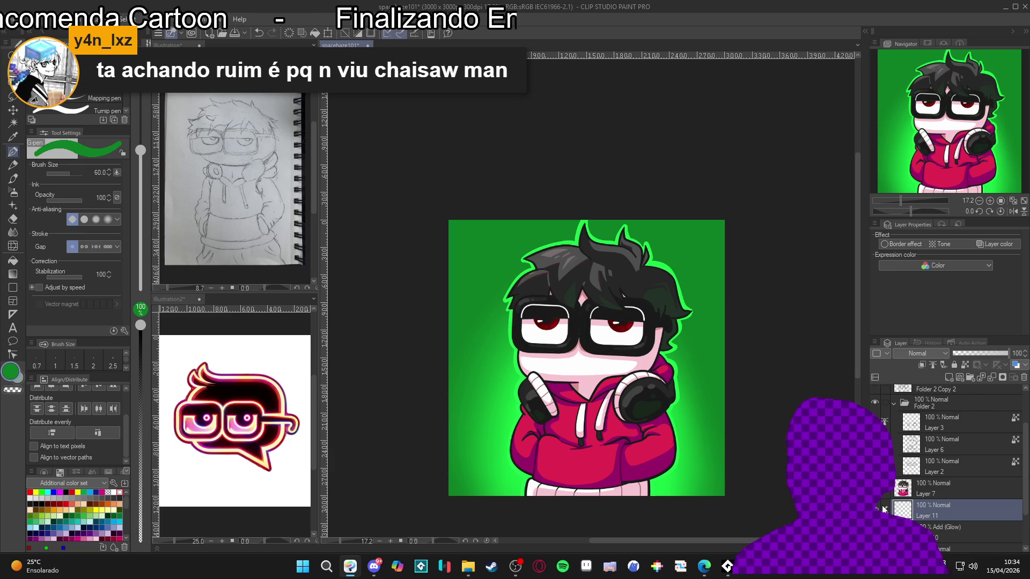
left_click(907, 491)
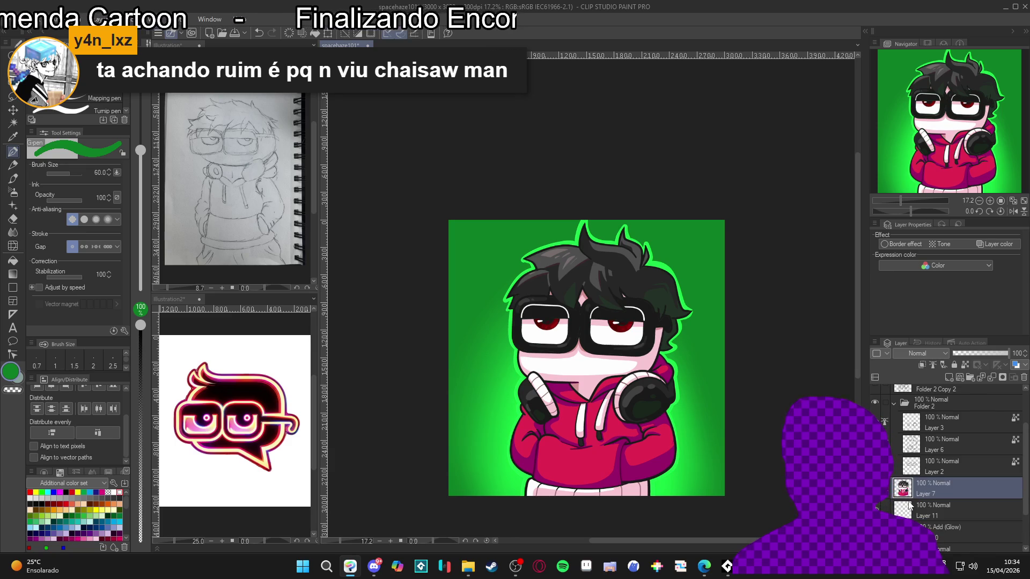
left_click(879, 489)
left_click(879, 489)
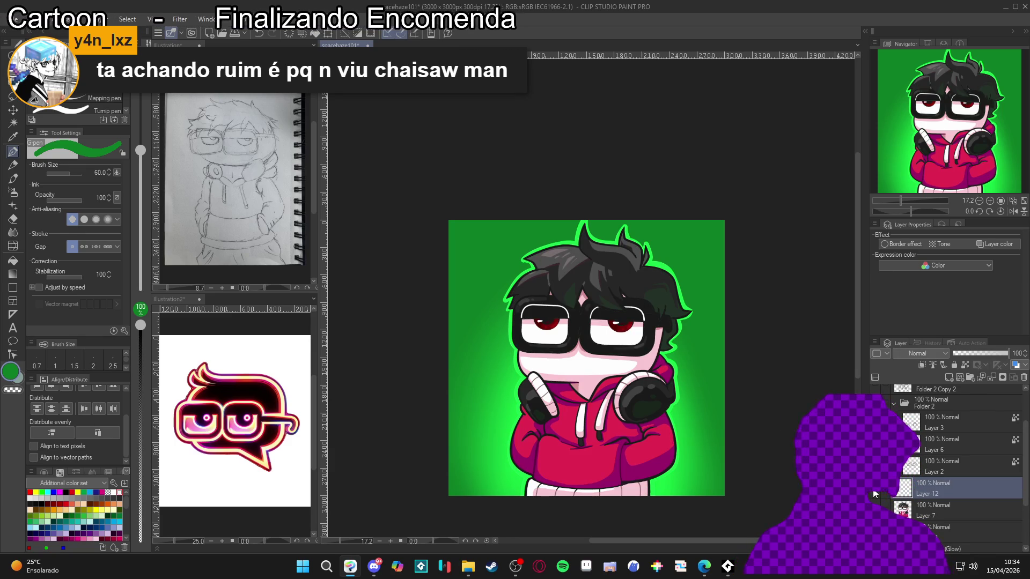
Step: Add Layer 12 clipped to Layer 7 and place a green mark on the hoodie edge
key("ctrl+shift+n")
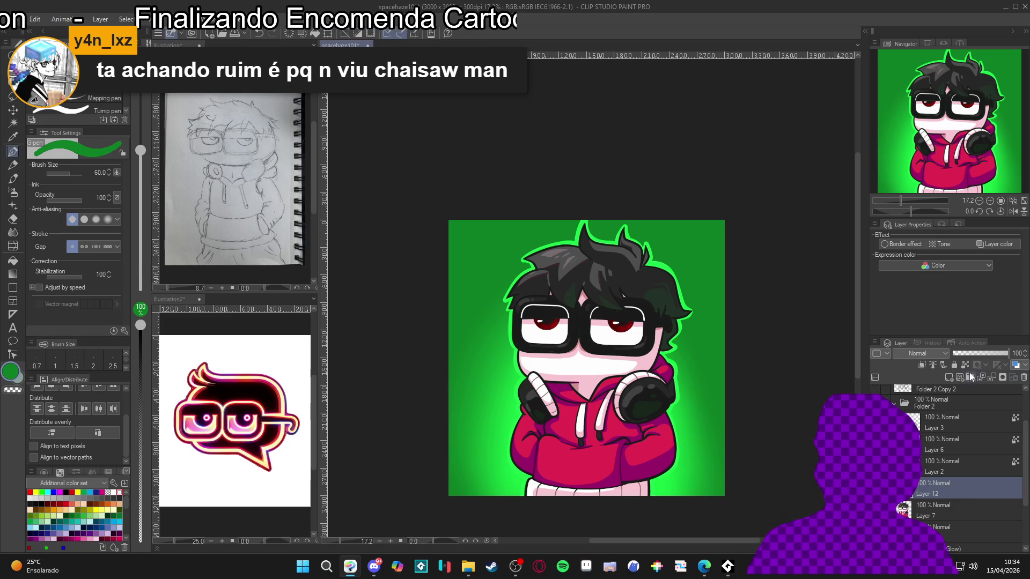
left_click(968, 367)
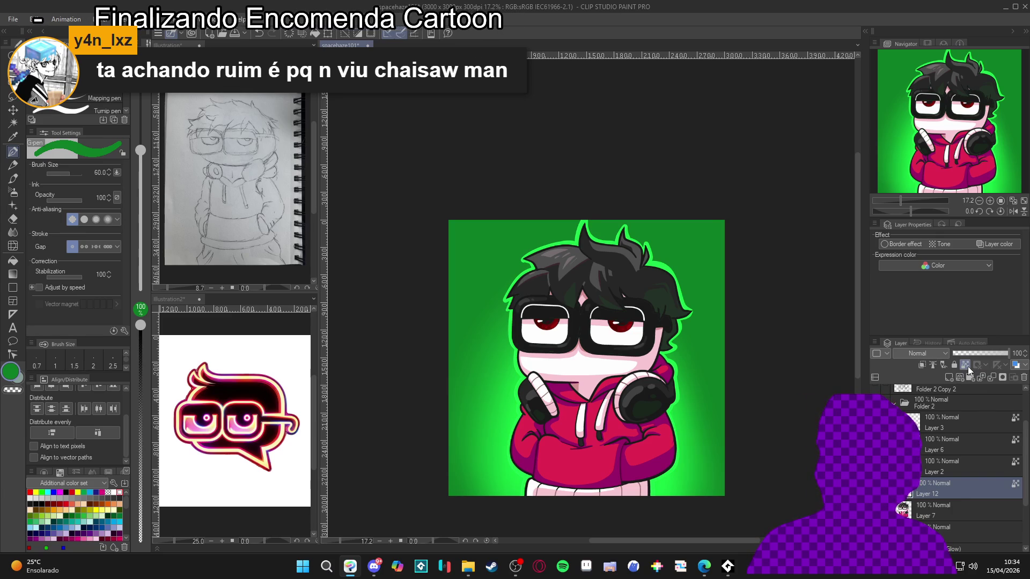
scroll(651, 445, "up", 2)
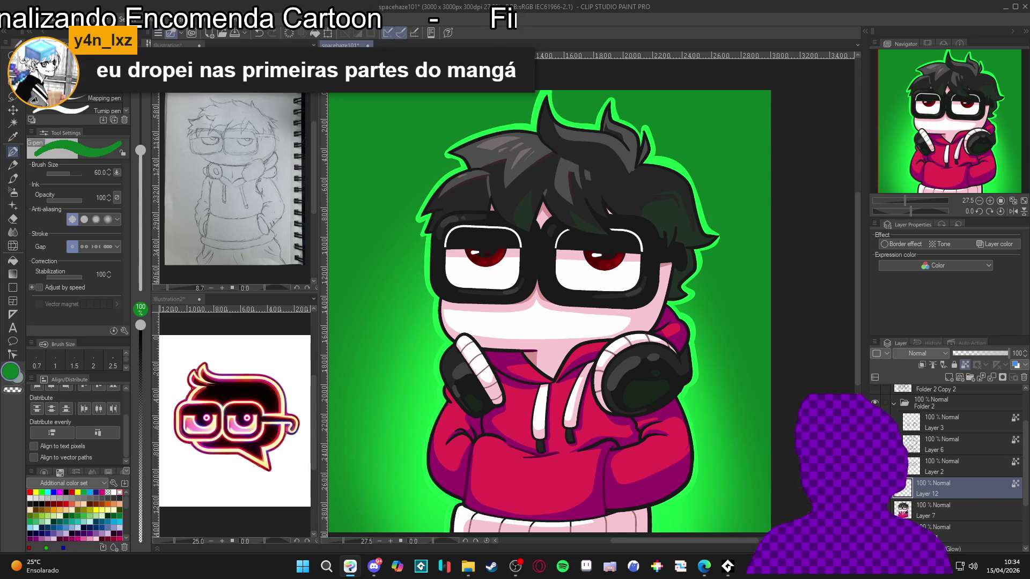
left_click(921, 368)
Step: Paint green glow along the hoodie edge and set Layer 12 to Add (Glow) blending
left_click_drag(680, 413, 687, 435)
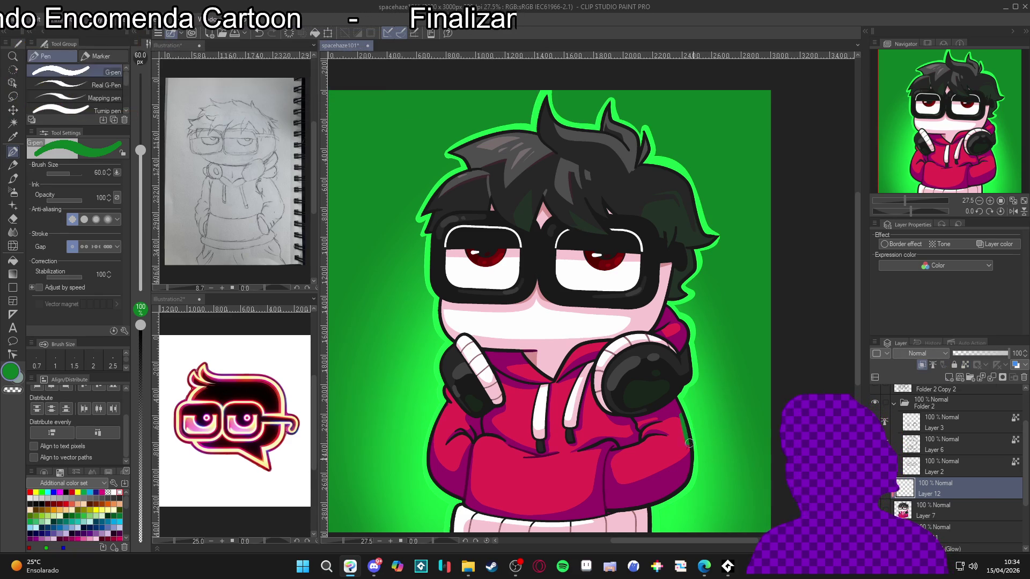
left_click(939, 353)
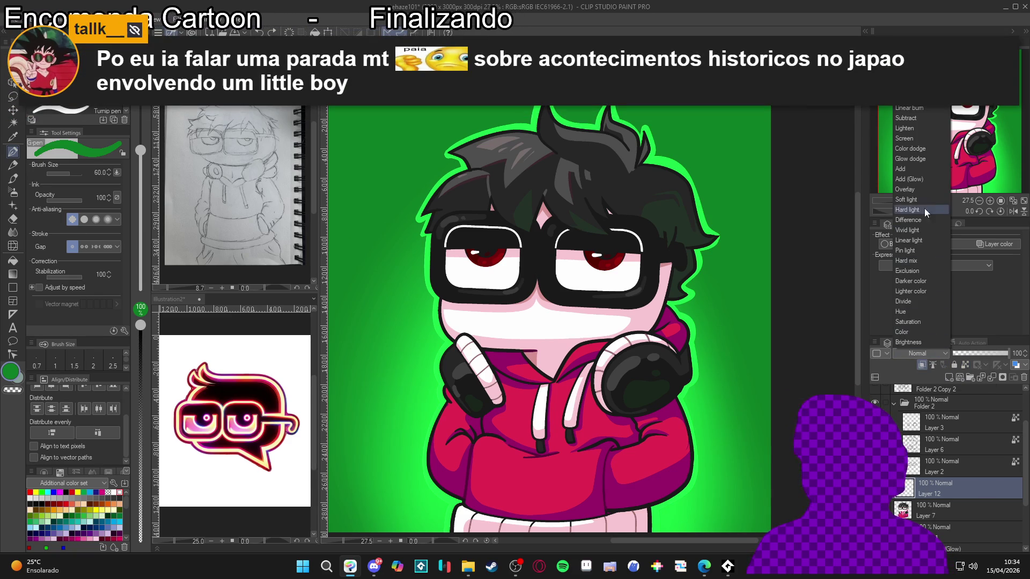
left_click(923, 179)
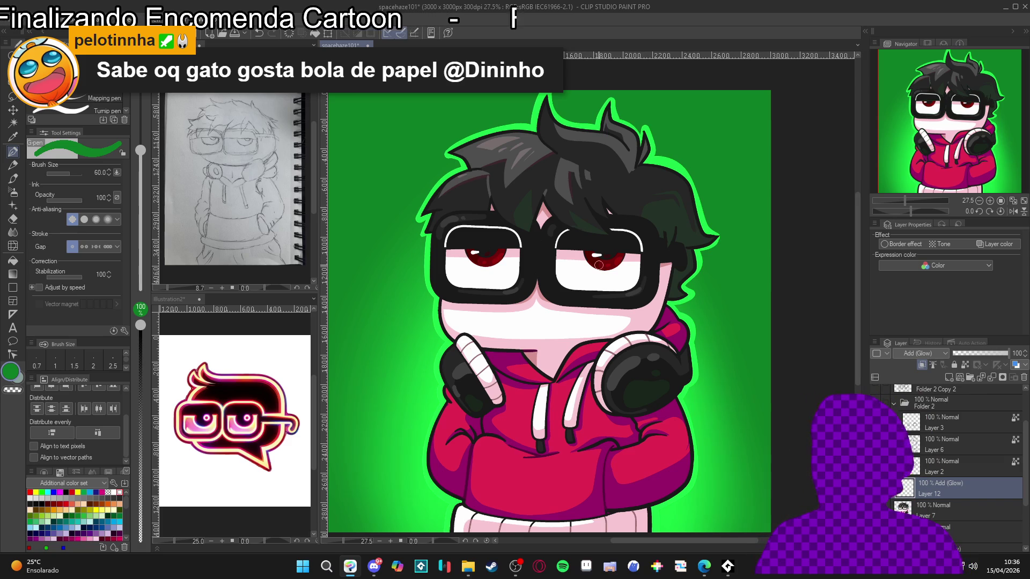
scroll(601, 300, "down", 1)
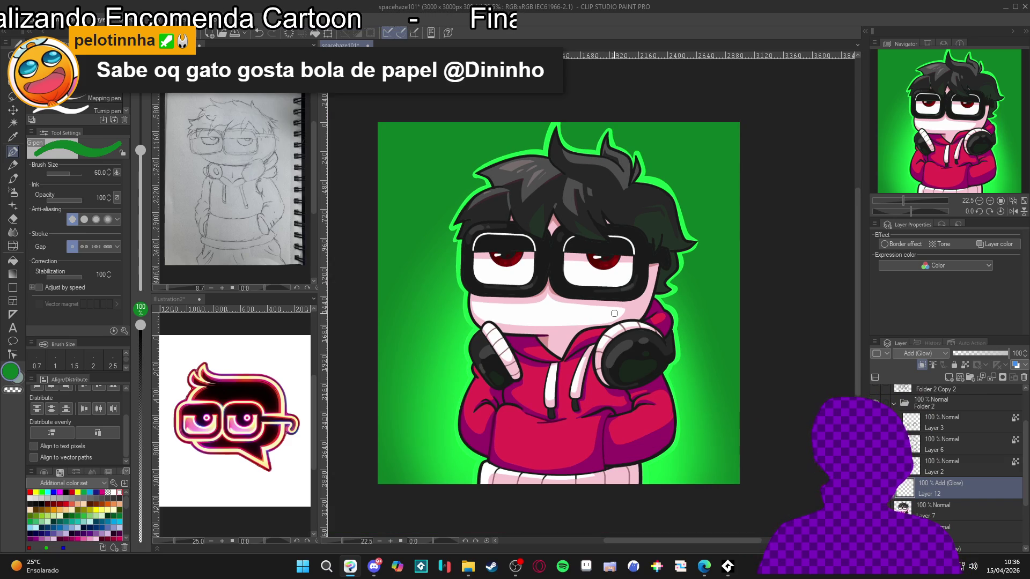
scroll(614, 313, "down", 1)
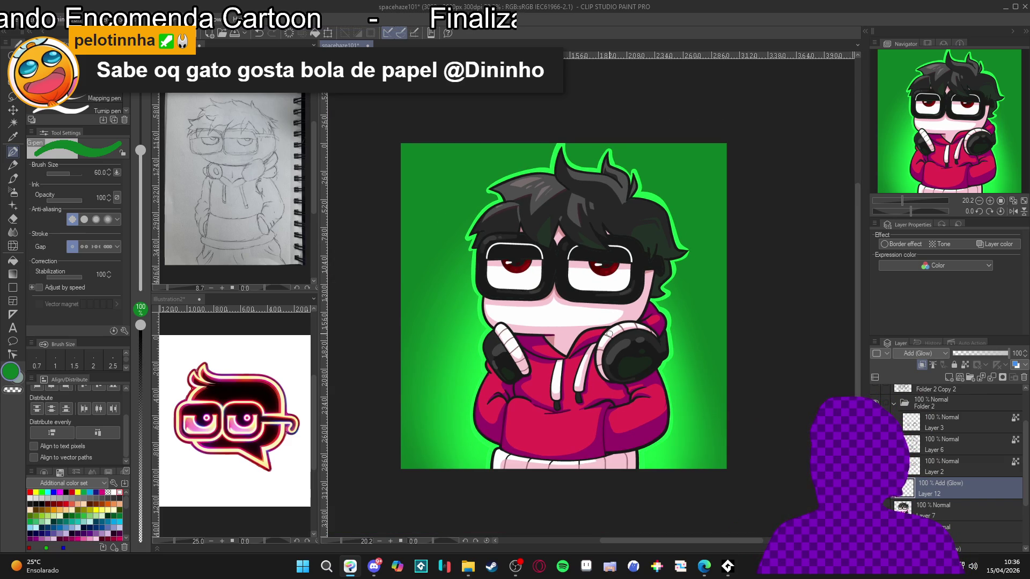
scroll(516, 282, "up", 1)
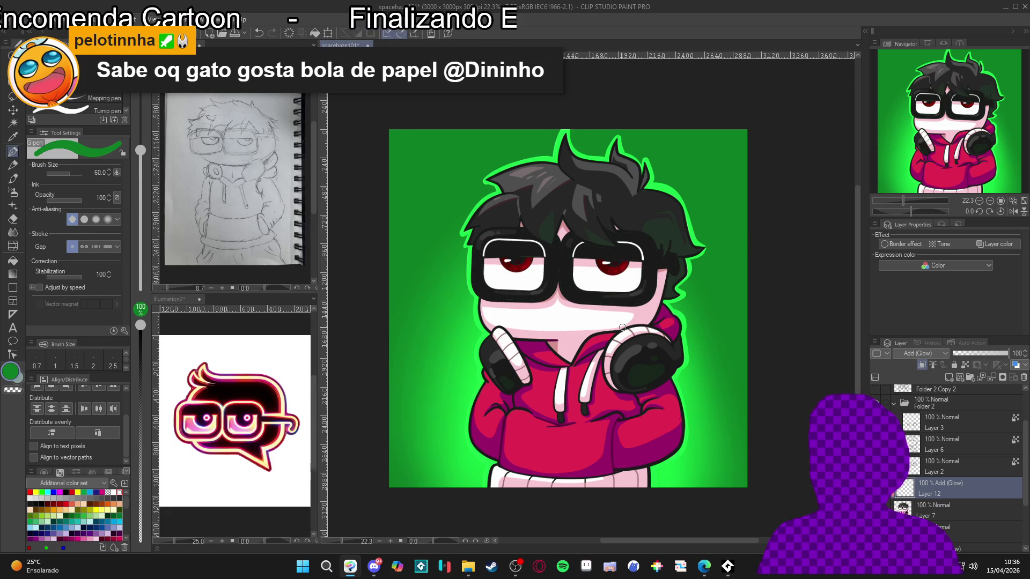
scroll(621, 324, "down", 2)
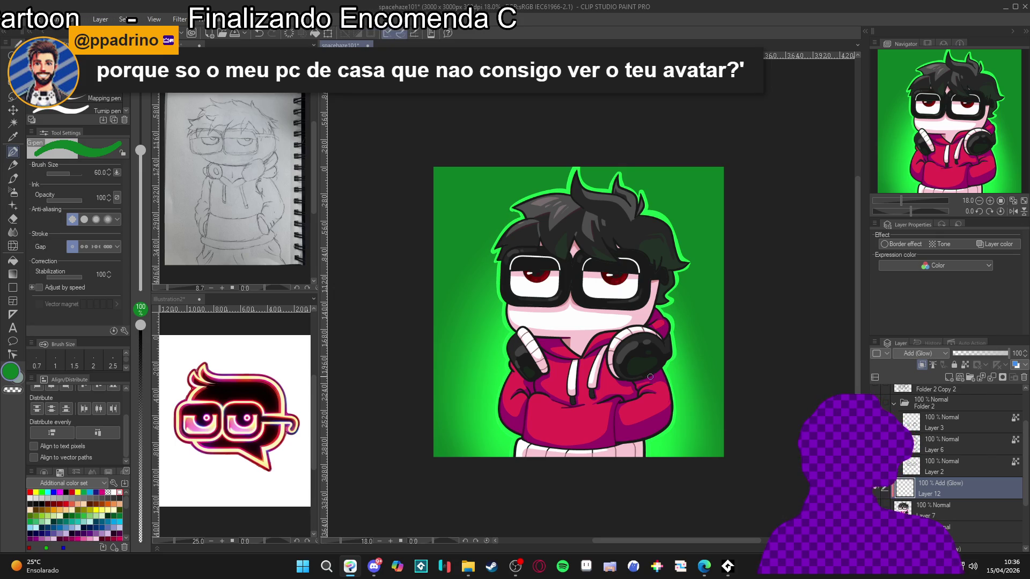
scroll(635, 412, "up", 2)
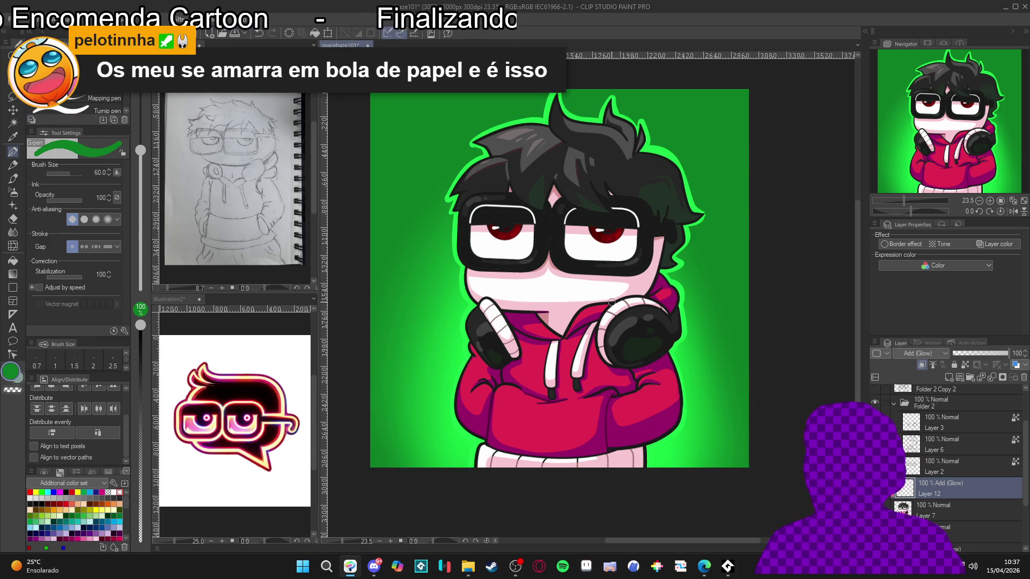
scroll(614, 304, "down", 2)
scroll(616, 305, "down", 1)
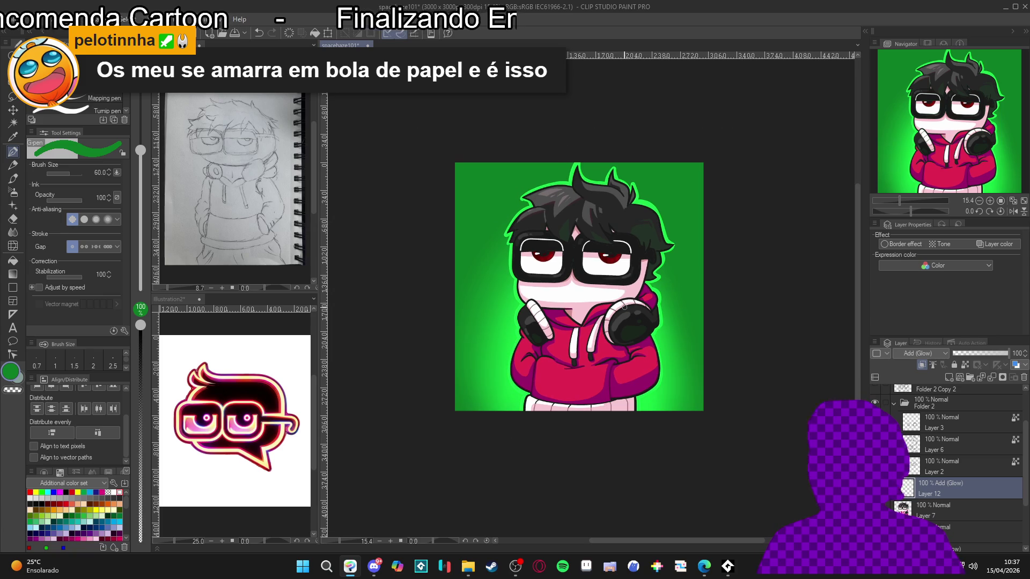
scroll(650, 254, "up", 2)
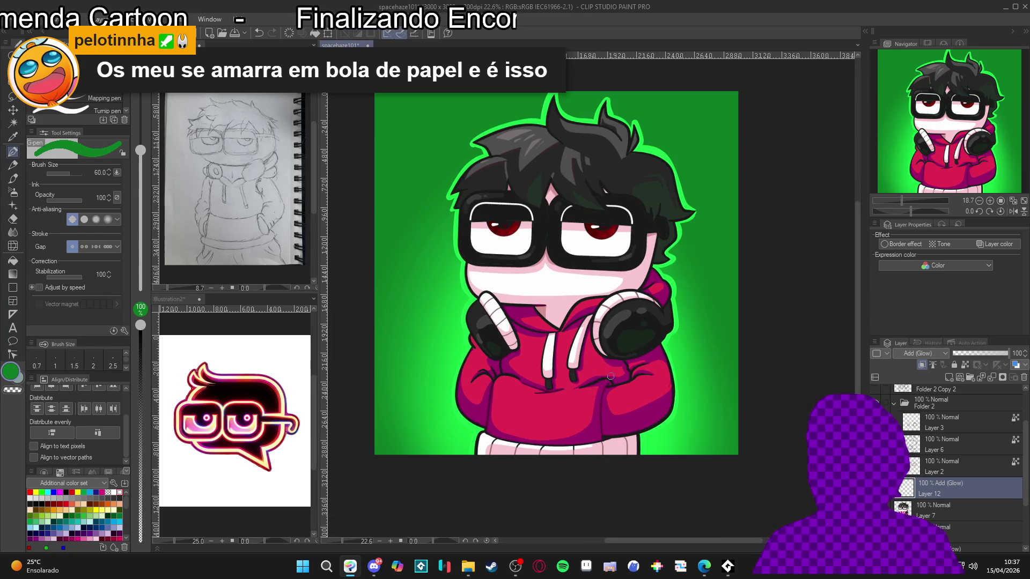
key("ctrl+s")
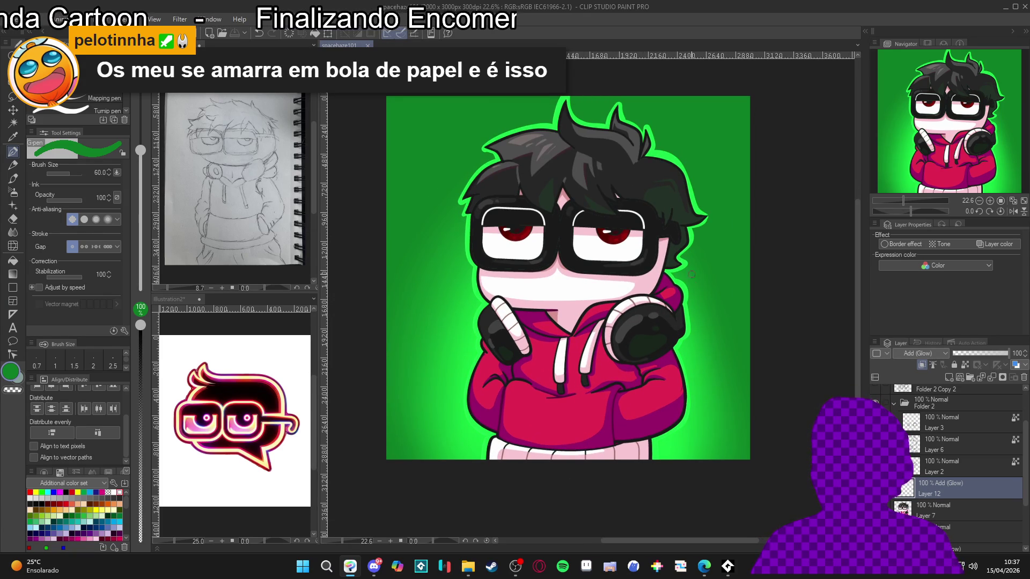
scroll(678, 223, "down", 2)
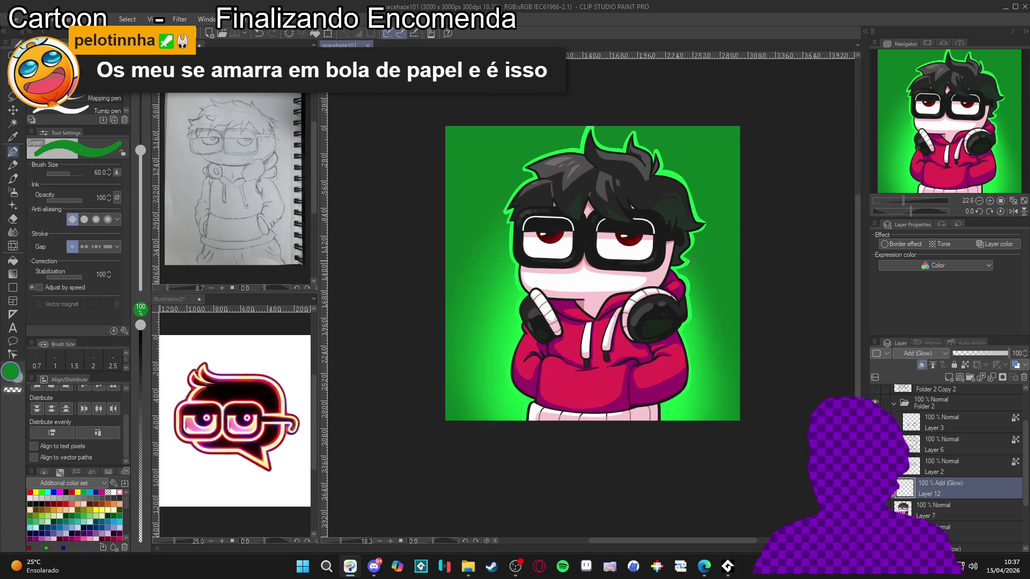
scroll(668, 277, "up", 1)
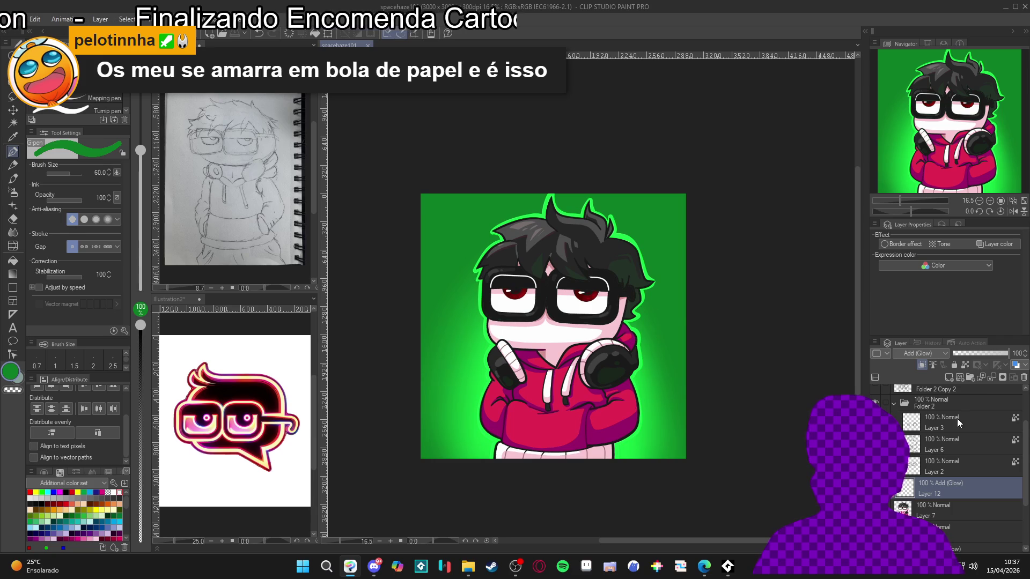
Step: Undo the last stroke and briefly check another open application
key("ctrl+z")
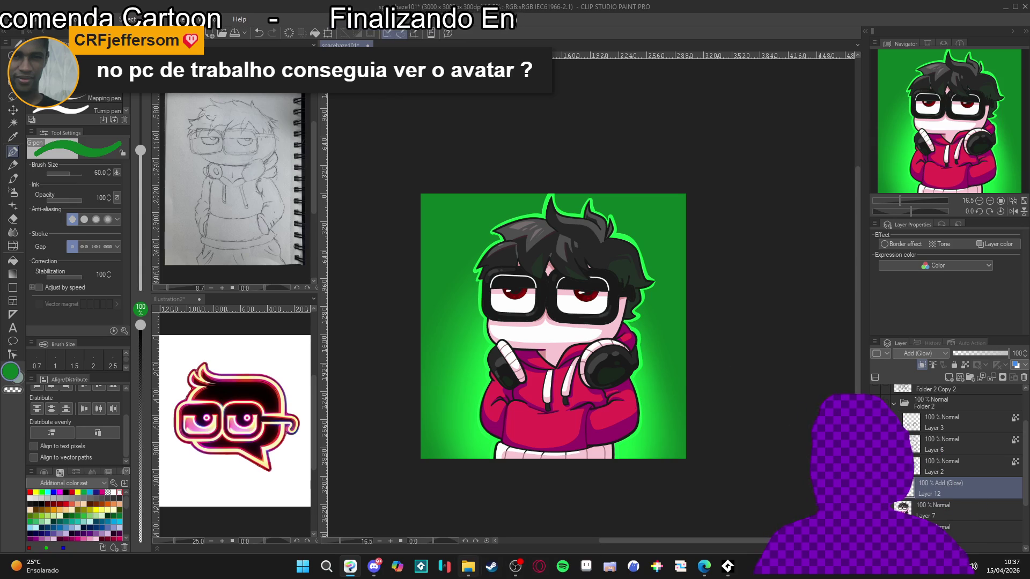
left_click(515, 566)
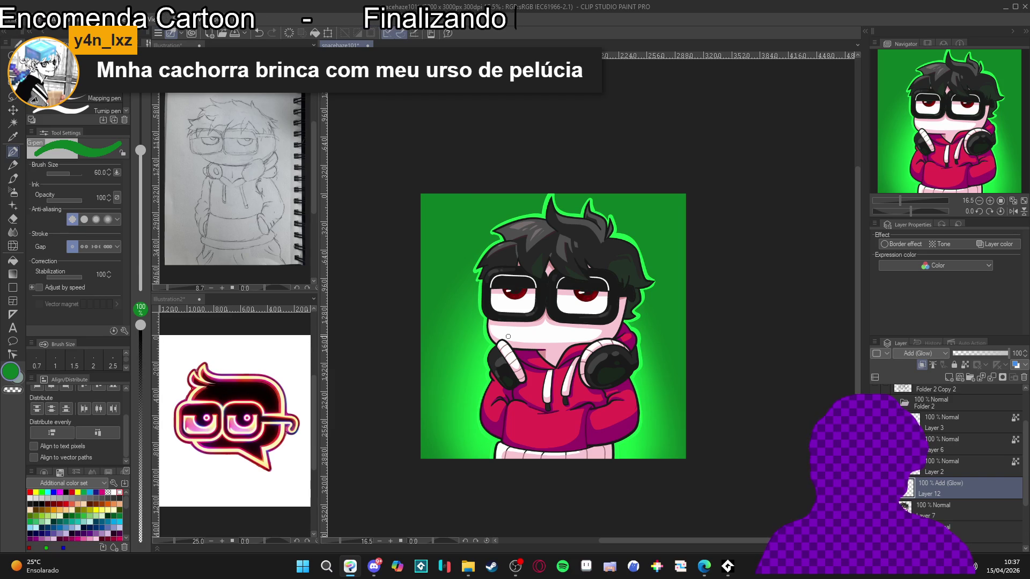
scroll(500, 326, "up", 1)
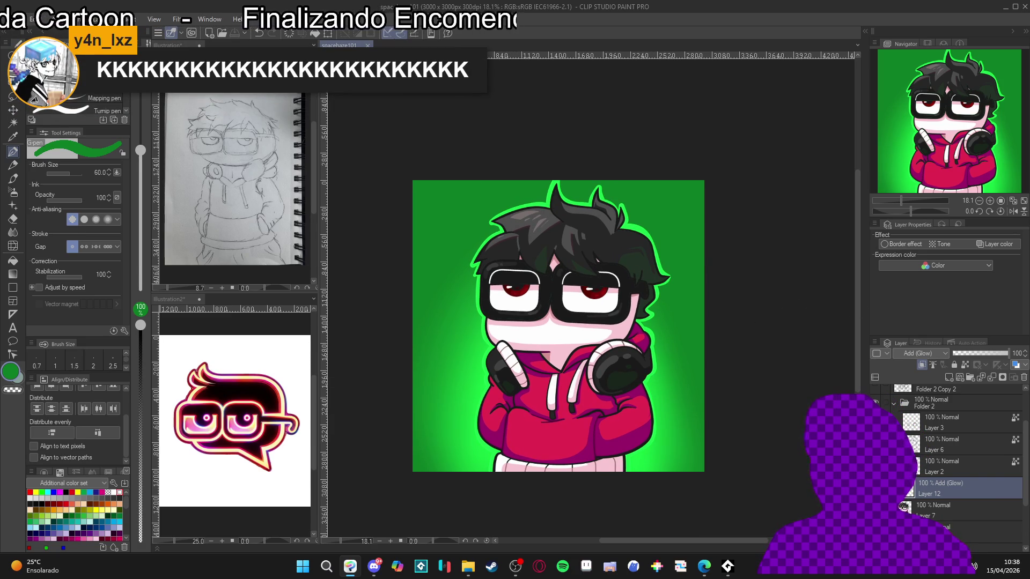
left_click(666, 456)
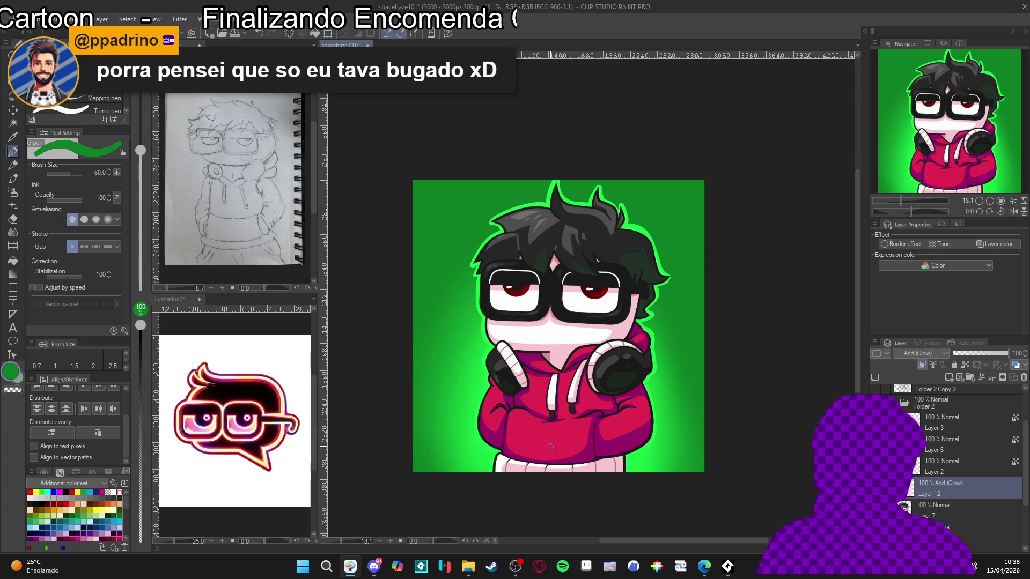
scroll(551, 447, "up", 1)
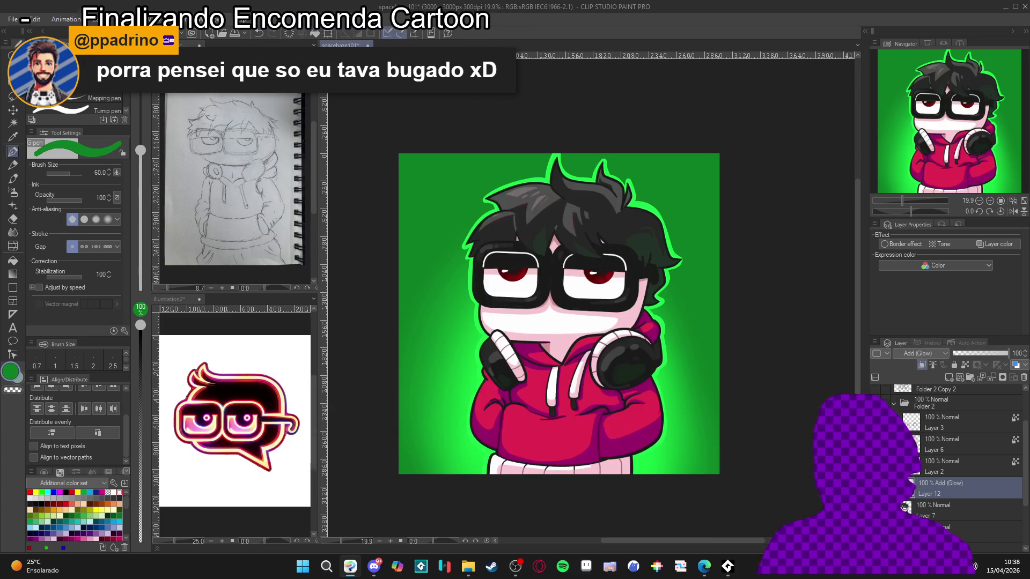
scroll(666, 401, "up", 3)
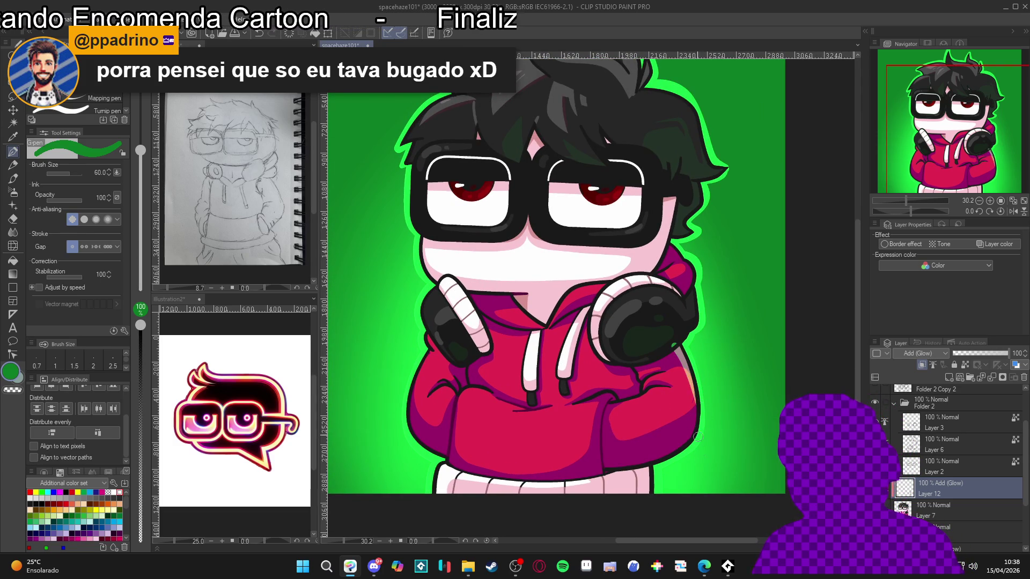
Step: Paint green glow along the headphone's lower-right edge at brush size 40, then zoom out
key("bracketleft")
key("bracketleft")
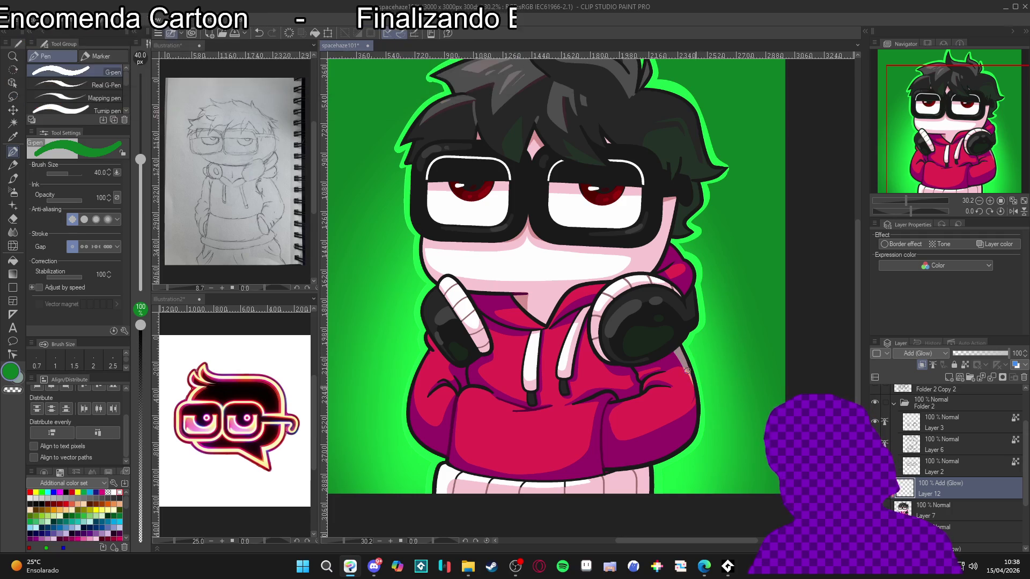
left_click_drag(683, 325, 671, 346)
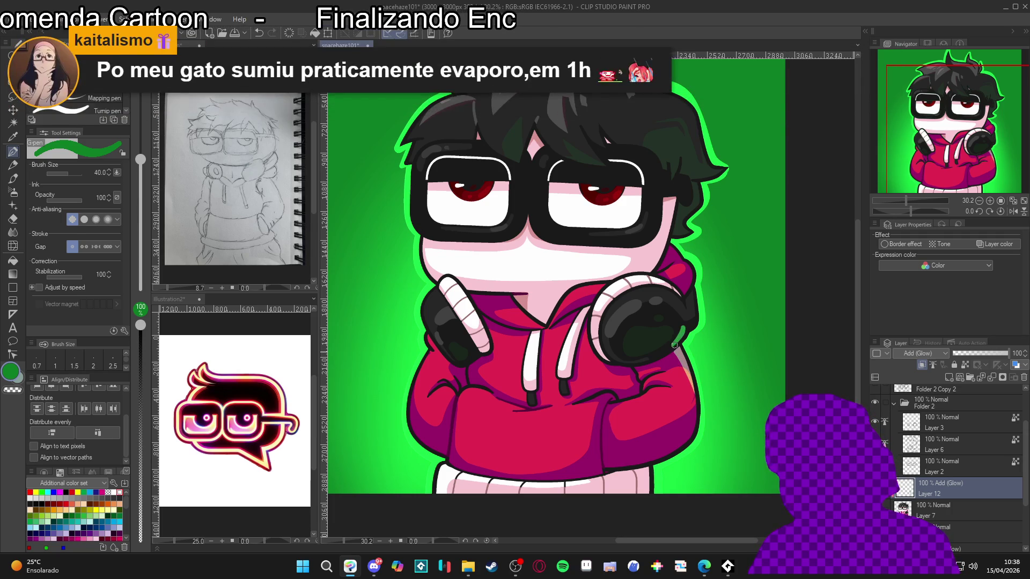
key("c")
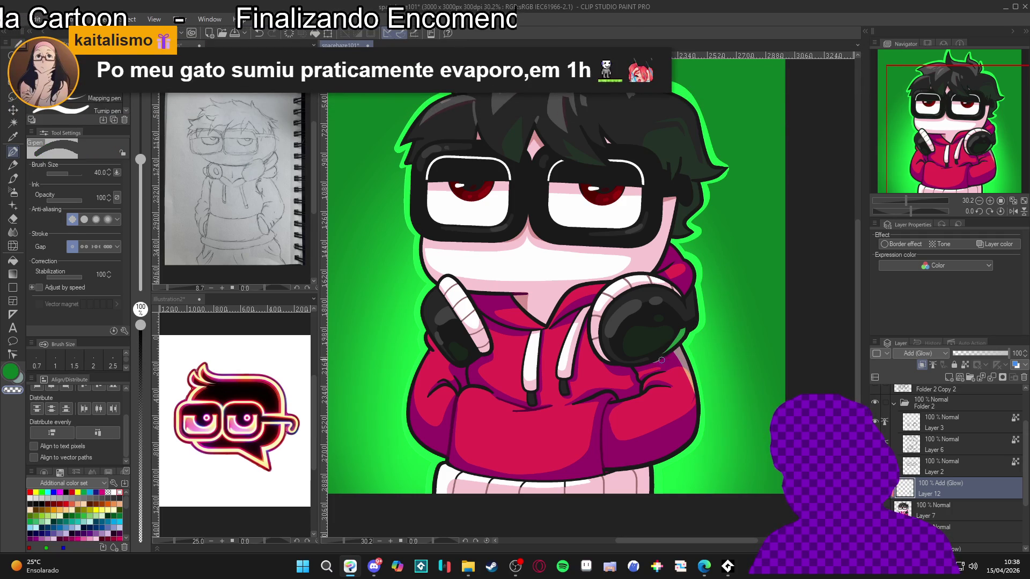
key("c")
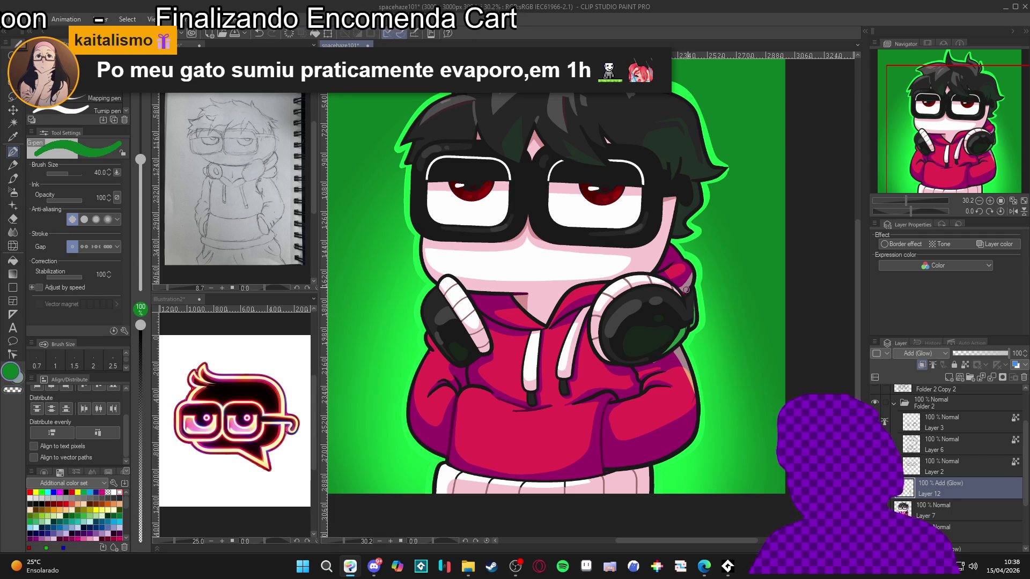
key("c")
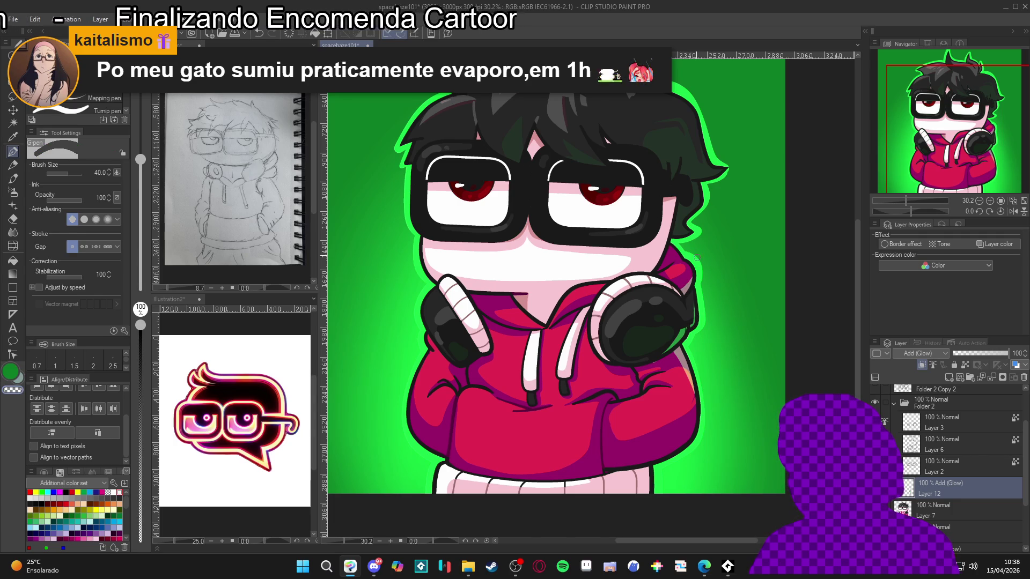
key("c")
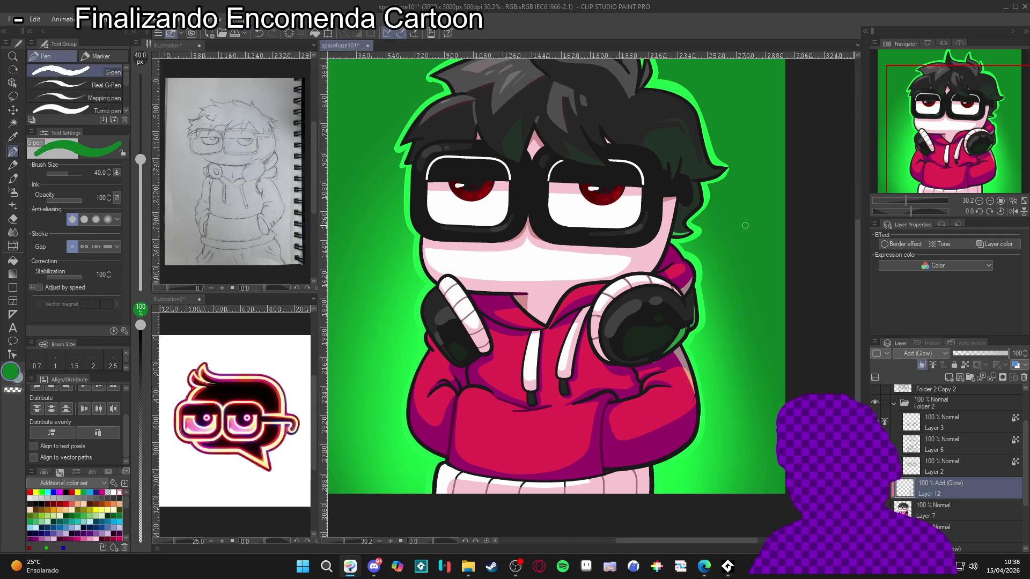
left_click_drag(675, 235, 785, 161)
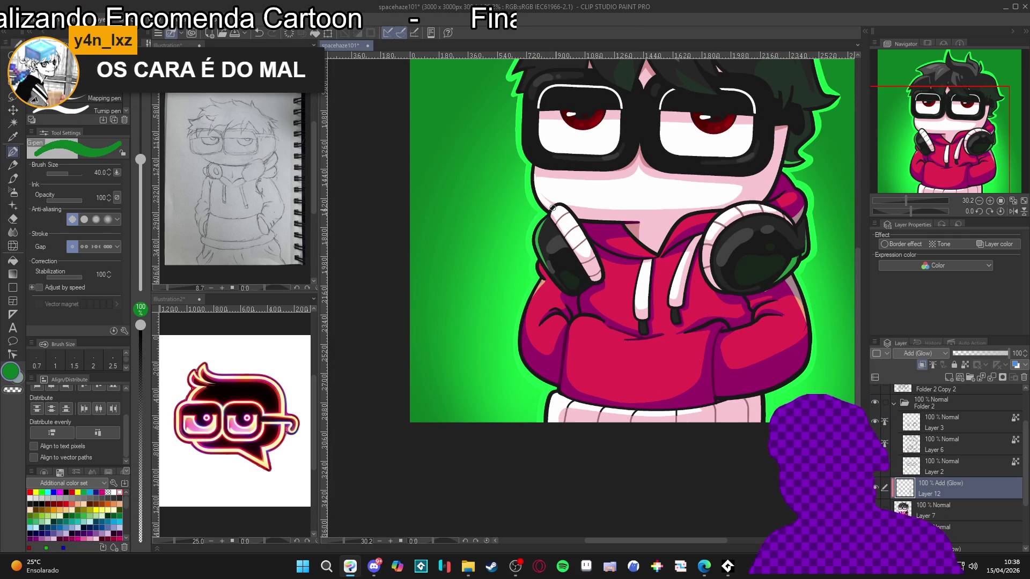
left_click_drag(814, 338, 733, 393)
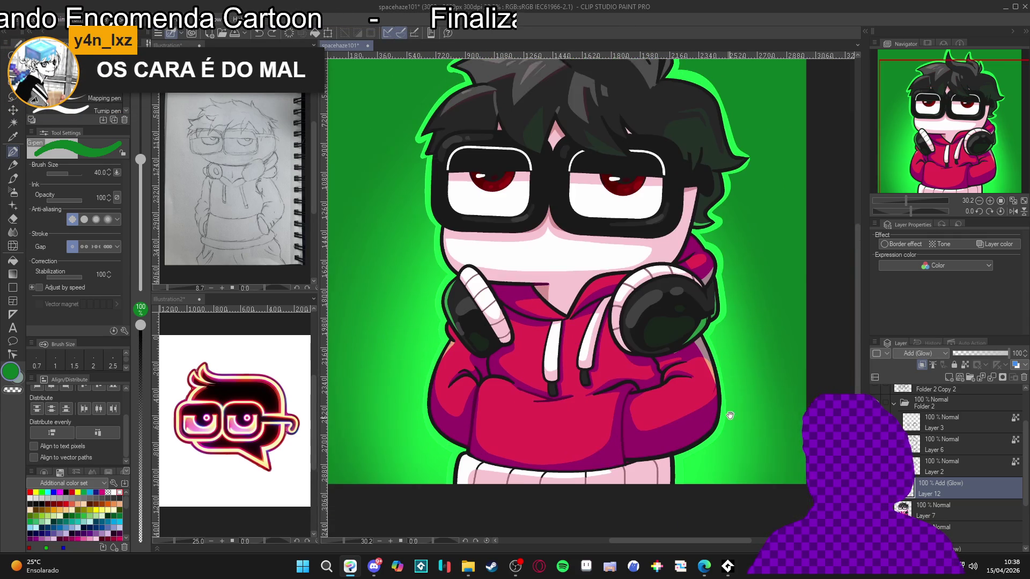
scroll(733, 394, "down", 3)
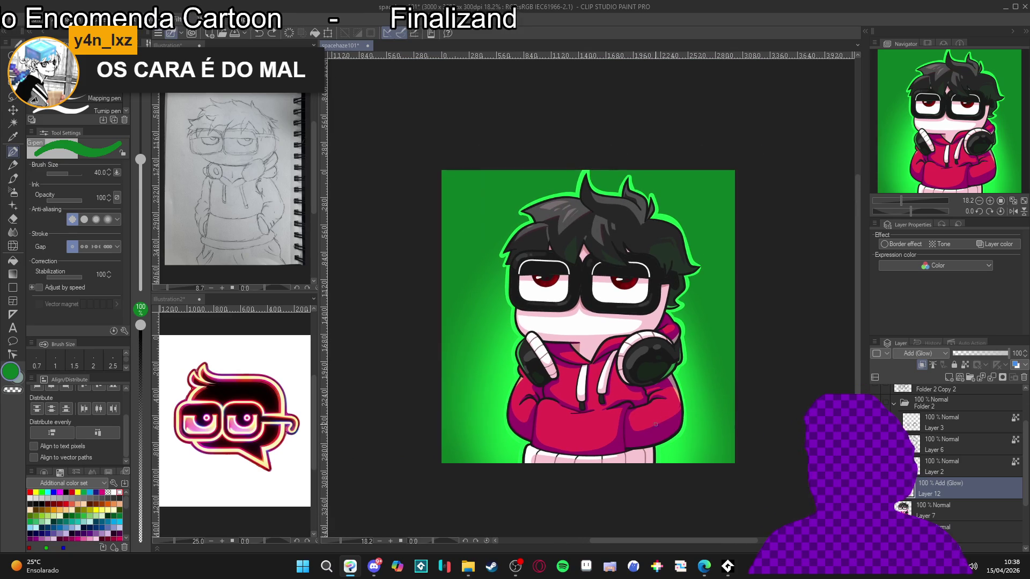
scroll(652, 425, "up", 1)
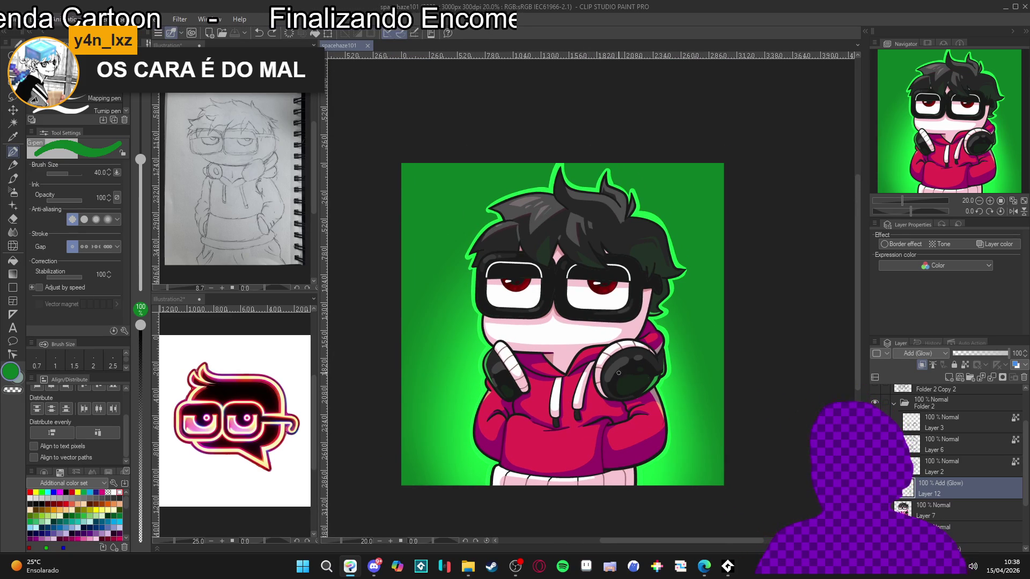
scroll(570, 357, "down", 1)
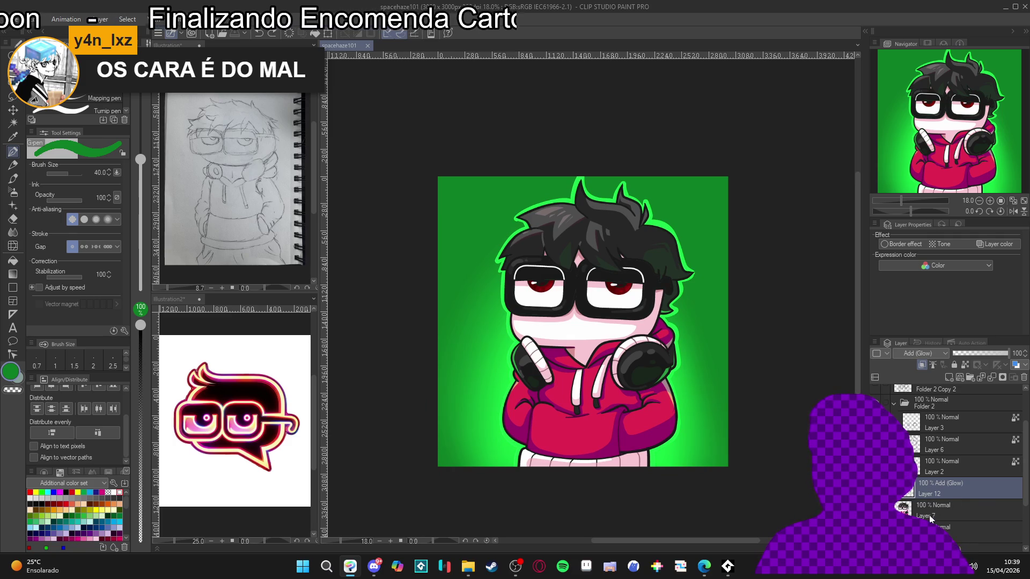
scroll(906, 492, "up", 2)
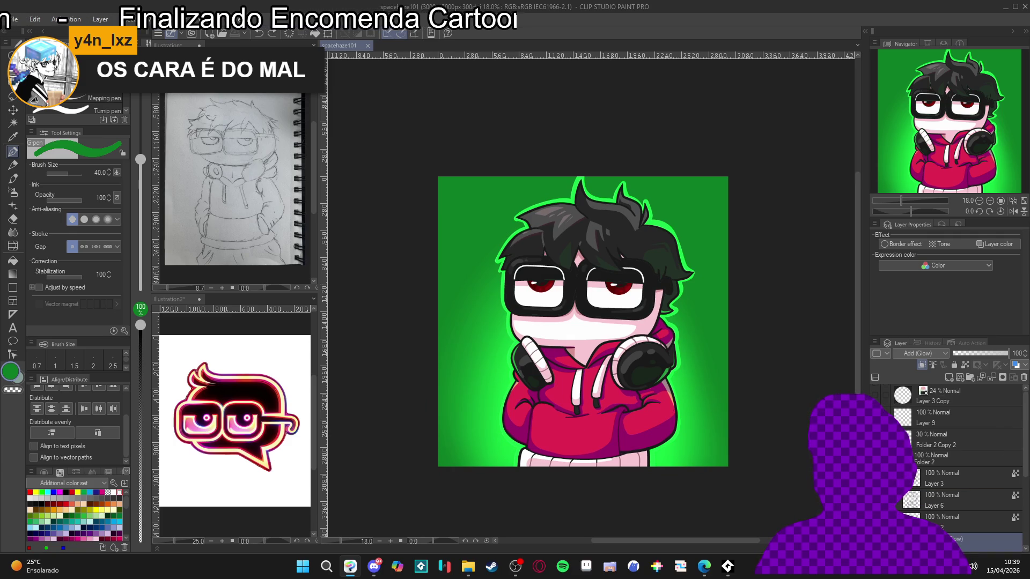
Step: Show the darker radial circle behind the character and select Layer 10
left_click(874, 396)
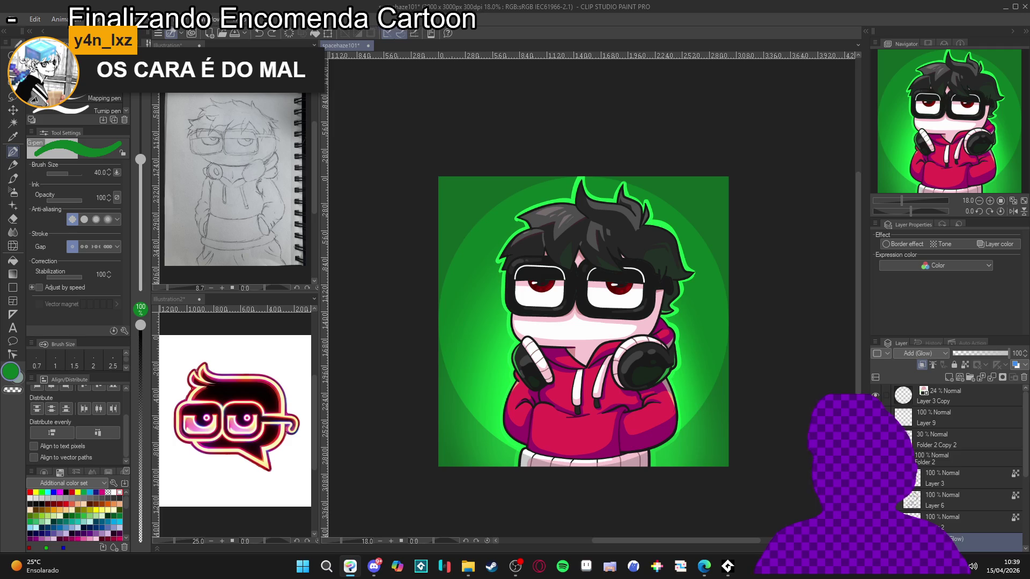
scroll(950, 523, "down", 2)
scroll(950, 523, "down", 2)
left_click(925, 504)
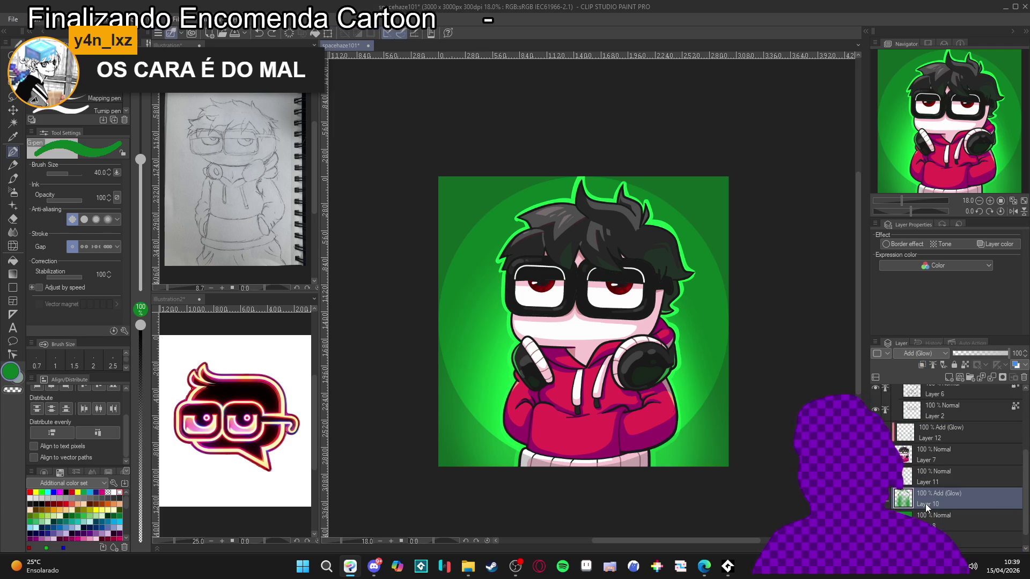
Step: Add Layer 13 above Layer 10 in Add (Glow) mode and enlarge the brush to 70
key("ctrl+shift+n")
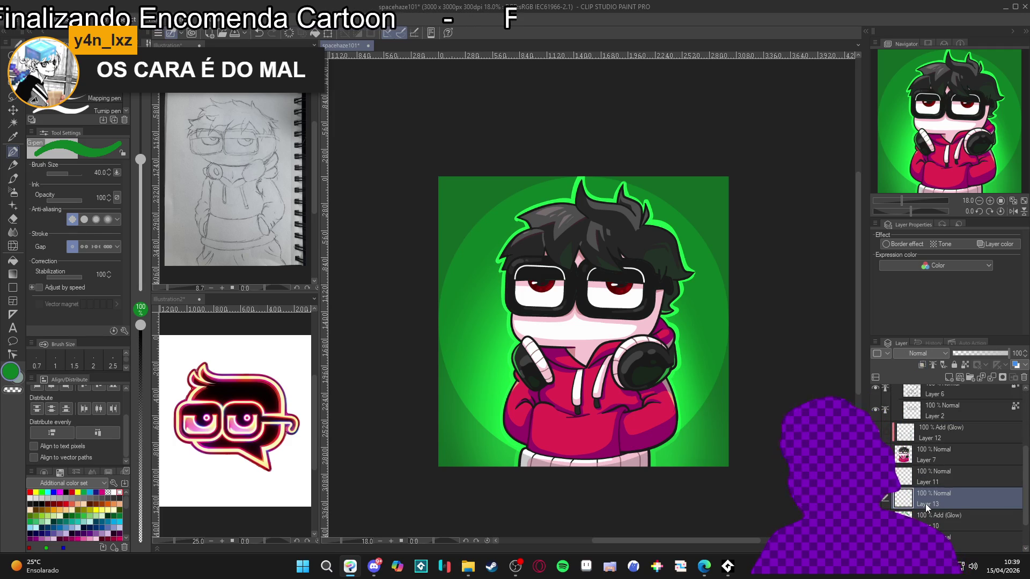
left_click(931, 352)
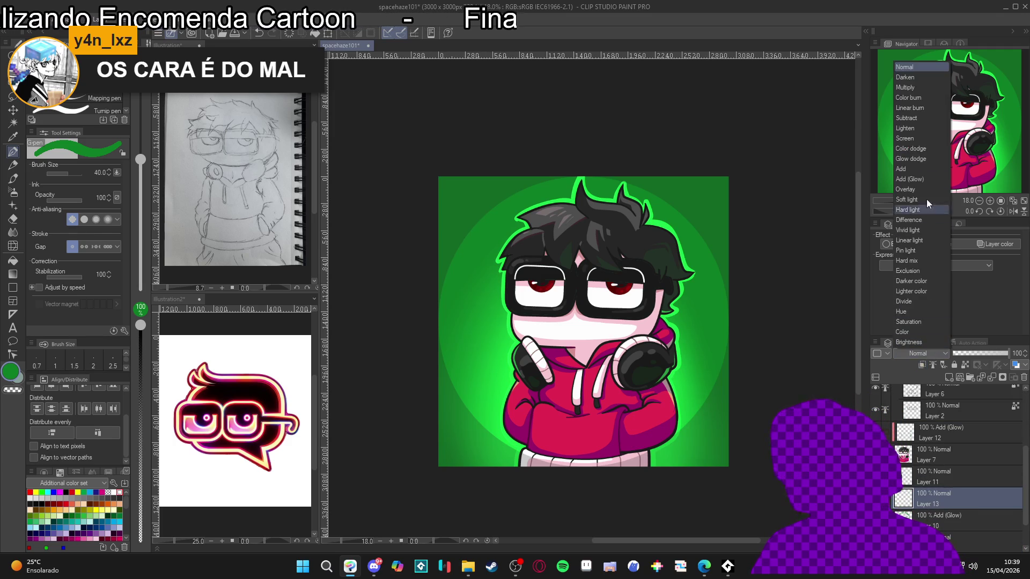
left_click(922, 178)
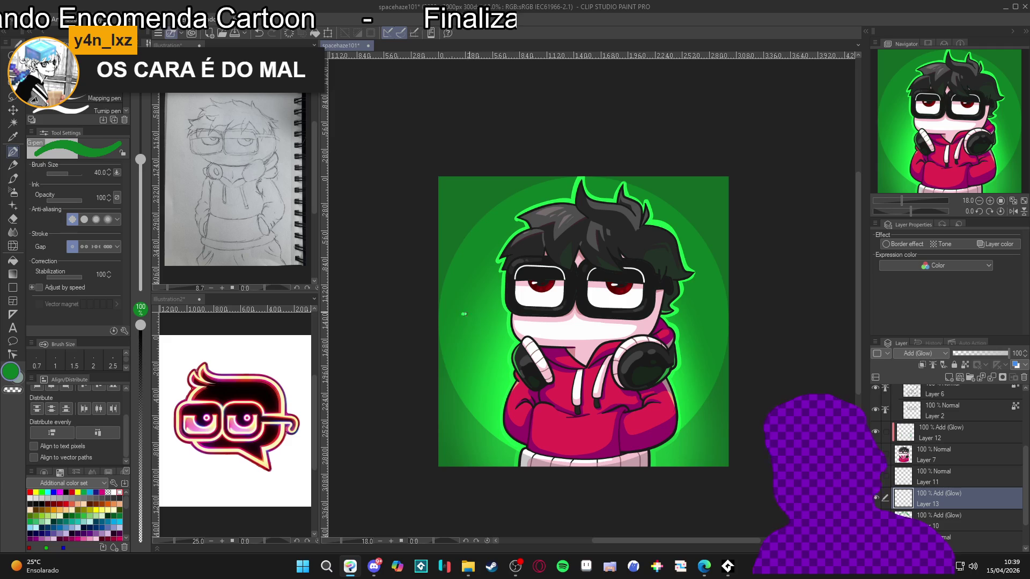
key("bracketright")
key("bracketright")
key("bracketright")
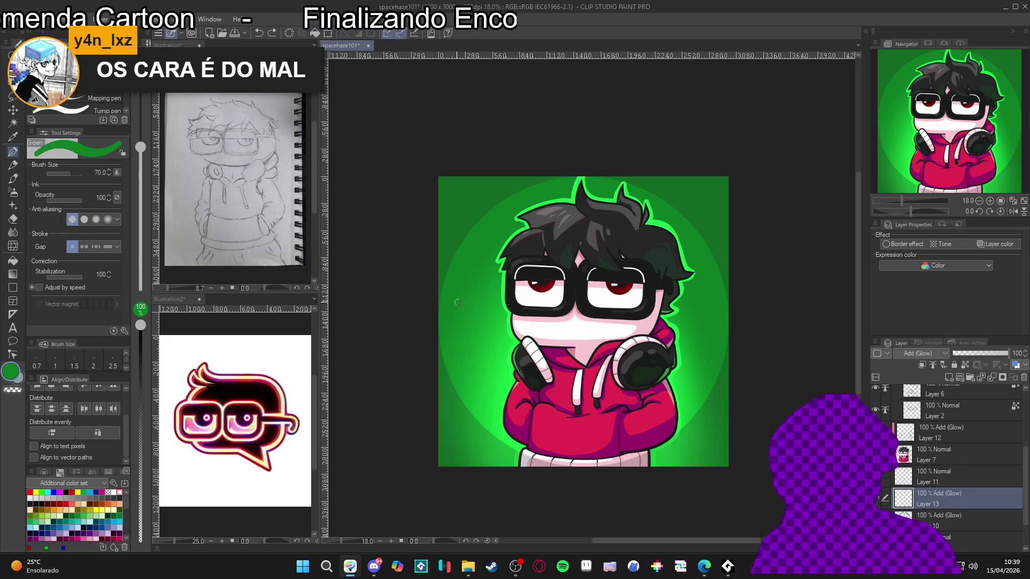
Step: Outline a speech bubble left of the character and fill it solid green
mouse_move(453, 312)
left_mouse_down()
mouse_move(479, 301)
mouse_move(488, 317)
mouse_move(451, 330)
left_mouse_up()
key("g")
left_click(467, 316)
key("p")
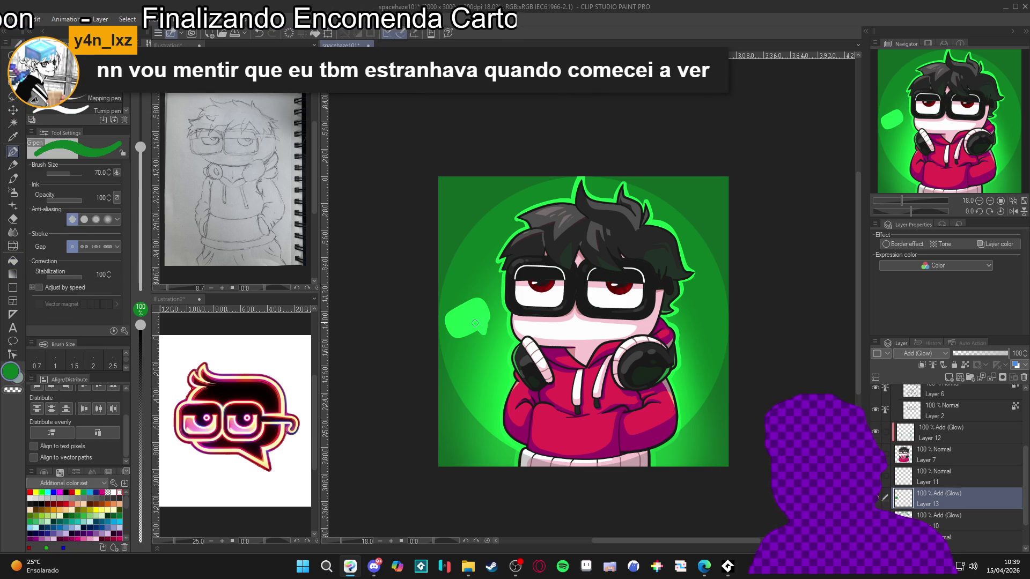
Step: Draw and fill a green bubble right of the character, redoing a misdrawn stroke
mouse_move(688, 325)
left_mouse_down()
mouse_move(712, 342)
mouse_move(697, 353)
mouse_move(679, 339)
left_mouse_up()
key("ctrl+z")
left_click(697, 328)
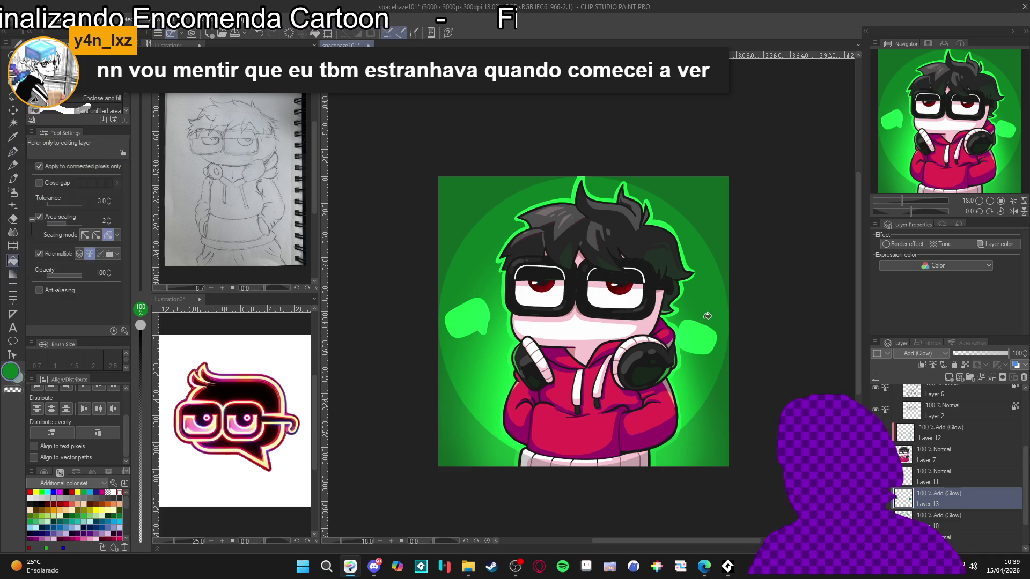
key("c")
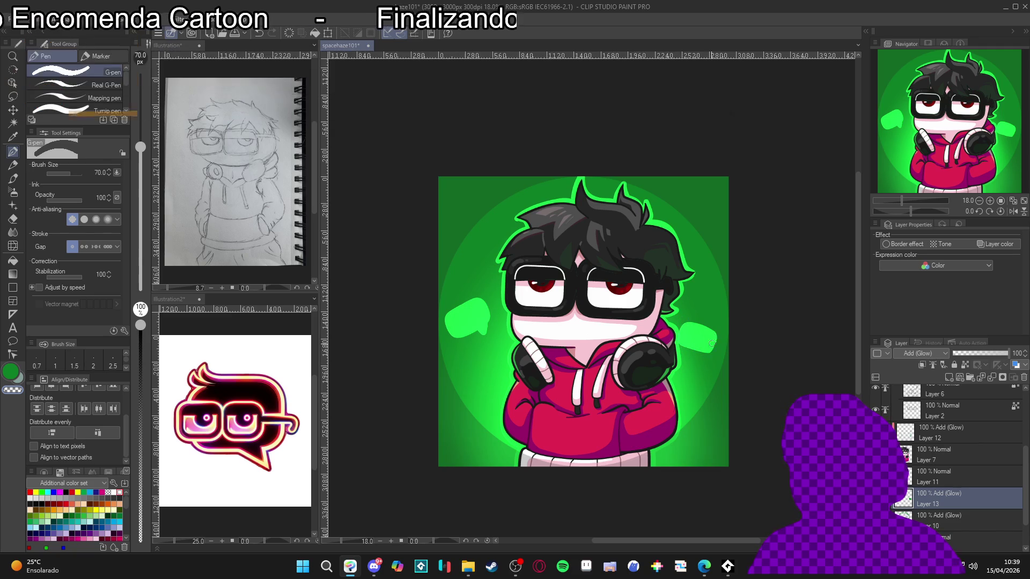
key("c")
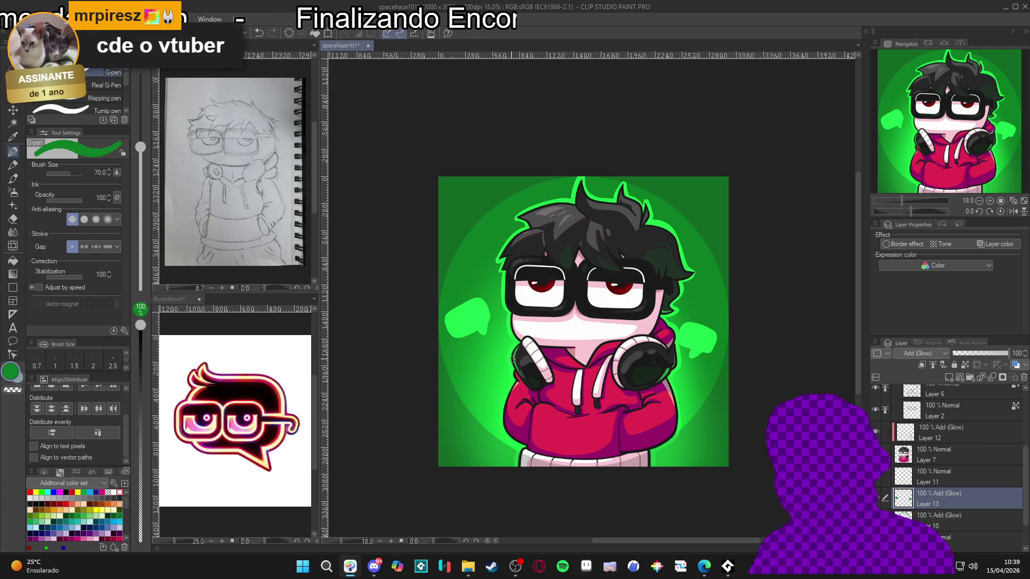
Step: Add a glow stroke left of the hoodie and a filled bracket-shaped bubble beside the hair
mouse_move(504, 361)
left_mouse_down()
mouse_move(507, 377)
mouse_move(516, 370)
left_mouse_up()
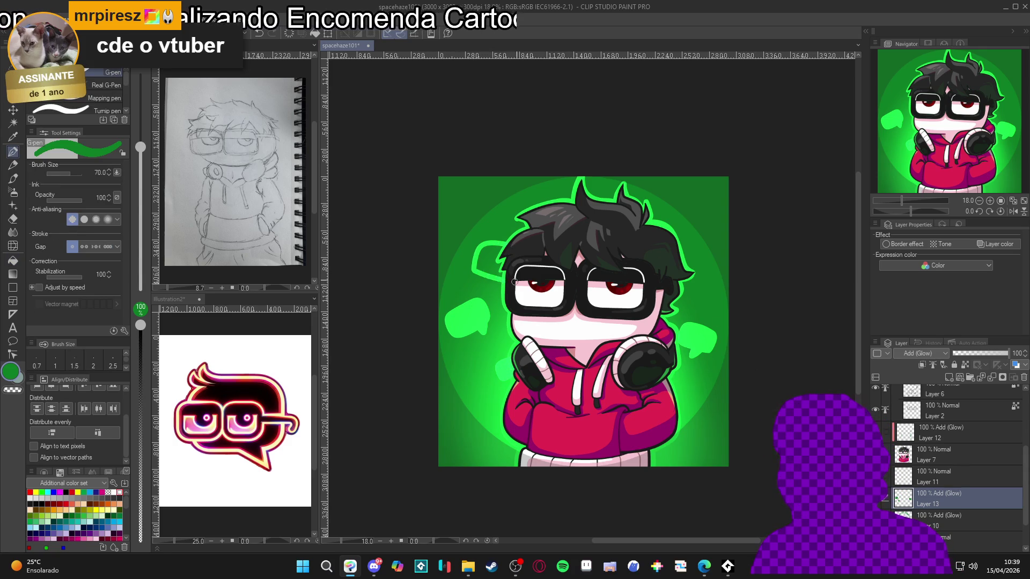
mouse_move(482, 239)
left_mouse_down()
mouse_move(475, 262)
mouse_move(516, 276)
left_mouse_up()
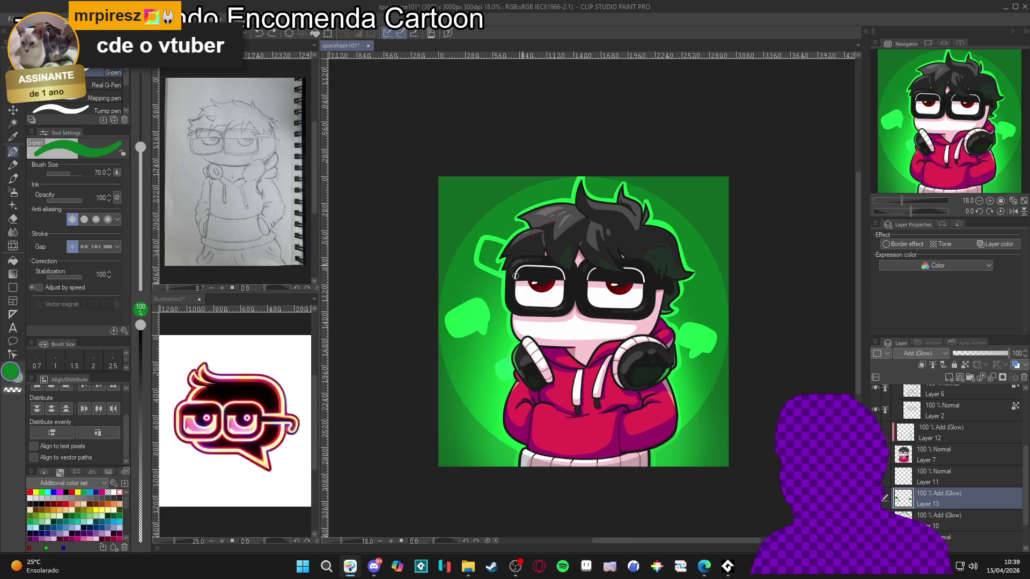
left_click(498, 245)
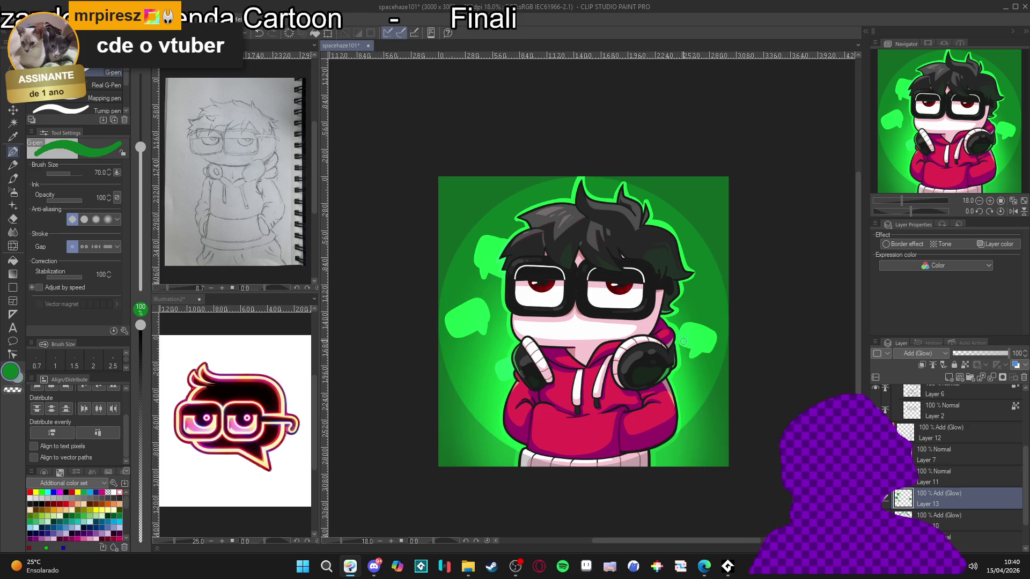
left_click_drag(683, 341, 752, 279)
mouse_move(529, 319)
left_mouse_down()
mouse_move(540, 315)
mouse_move(545, 336)
mouse_move(516, 336)
mouse_move(532, 327)
left_mouse_up()
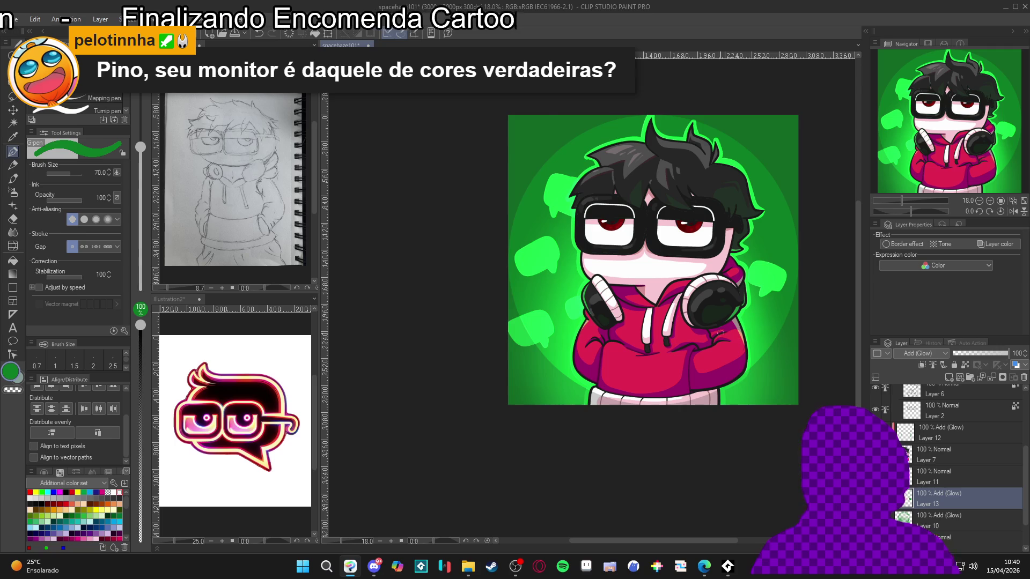
Step: Set the brush to size 50 and draw a dark green stroke along the left edge
scroll(743, 340, "up", 1)
scroll(650, 296, "up", 2)
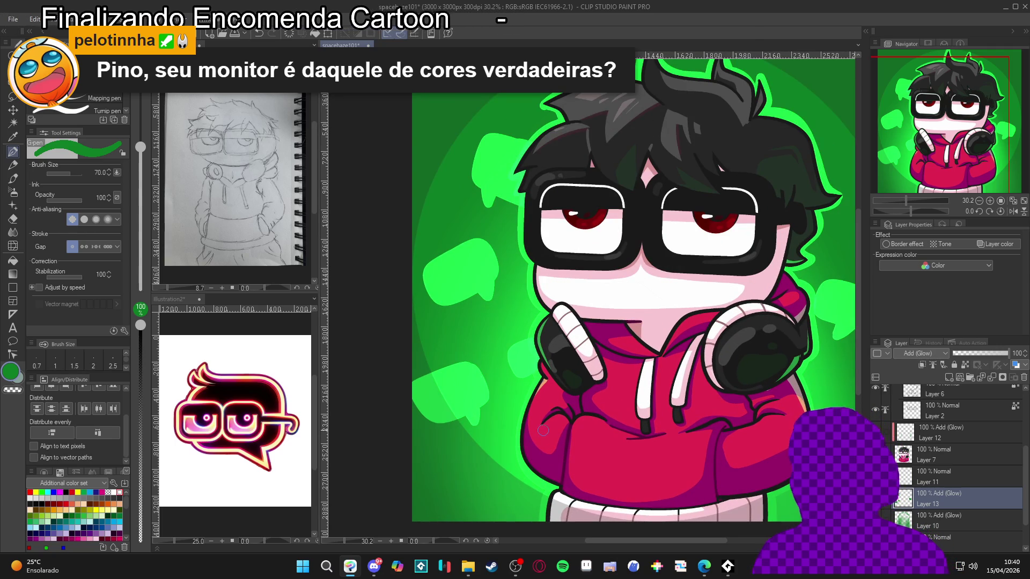
key("bracketleft")
key("bracketleft")
key("bracketleft")
key("bracketleft")
key("bracketleft")
key("bracketleft")
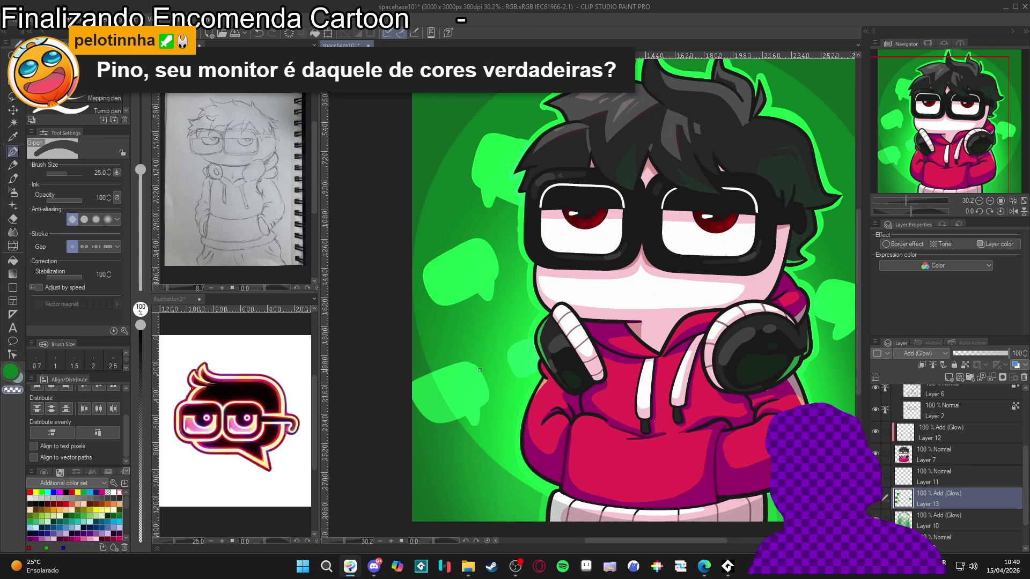
key("bracketright")
key("bracketright")
key("bracketright")
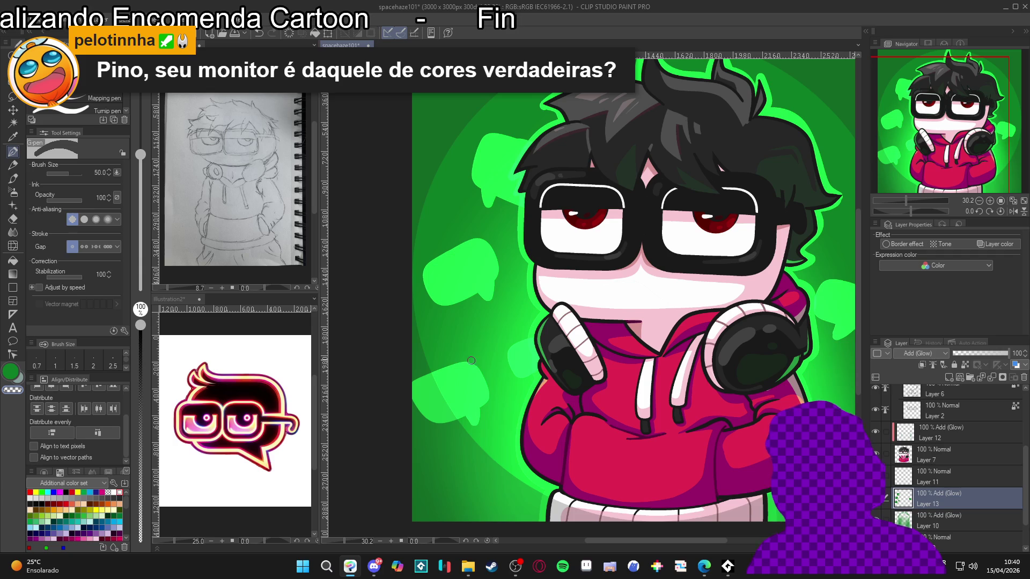
mouse_move(450, 366)
left_mouse_down()
mouse_move(414, 394)
mouse_move(434, 424)
left_mouse_up()
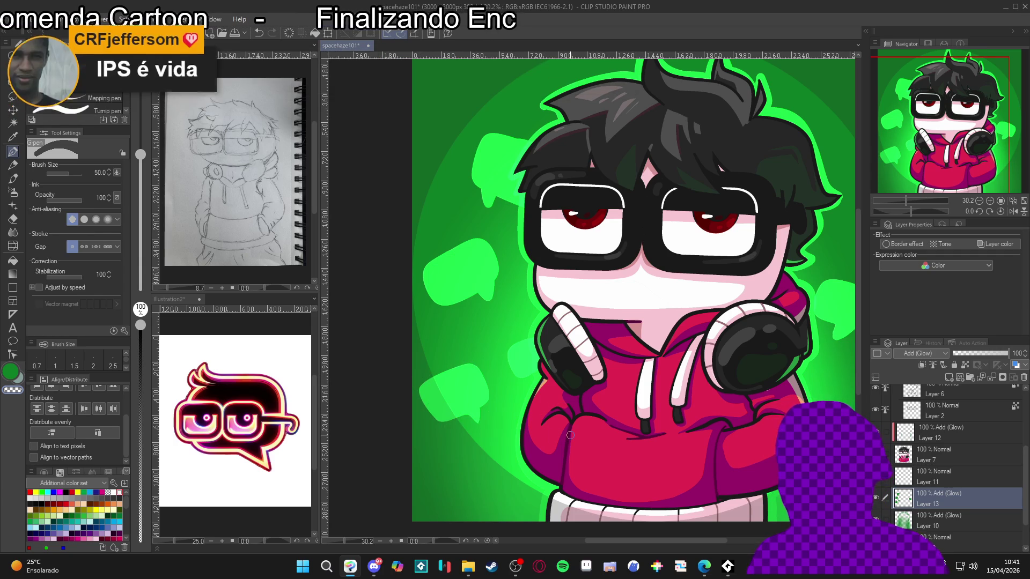
Step: Brighten the bottom-right green glow and redraw the lower-left edge stroke
scroll(558, 437, "down", 2)
scroll(556, 438, "down", 1)
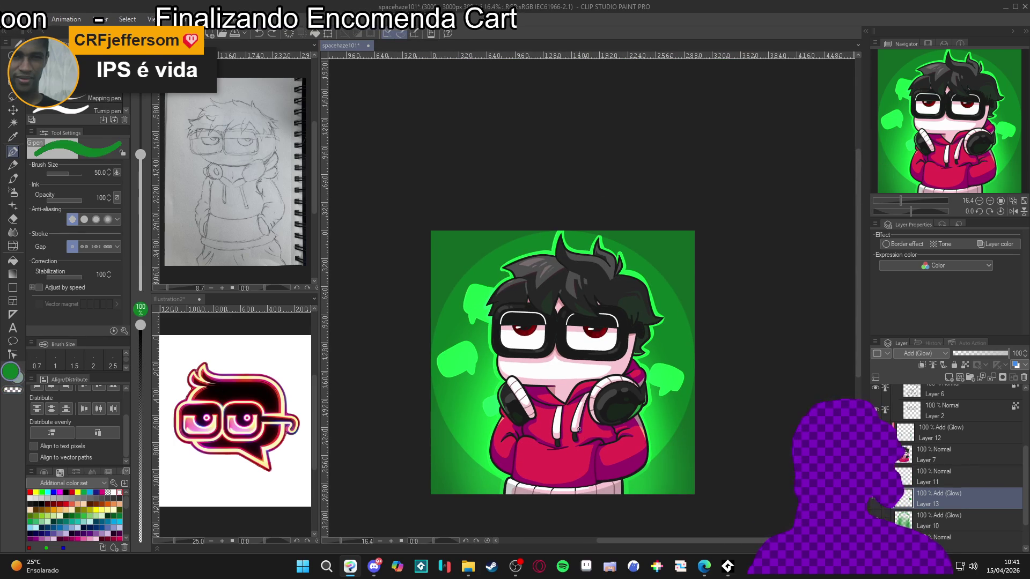
left_click_drag(708, 445, 716, 433)
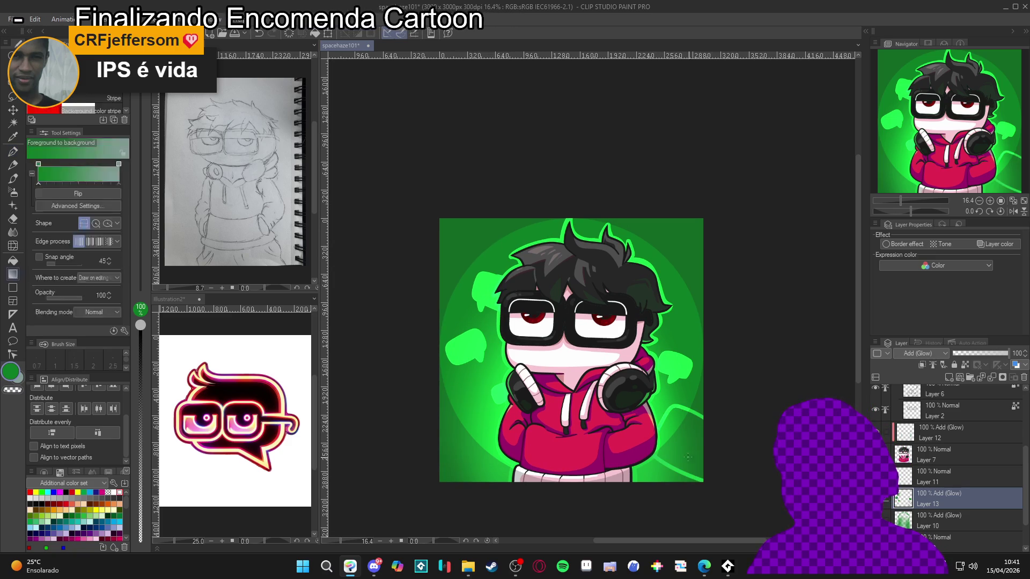
left_click_drag(698, 416, 663, 458)
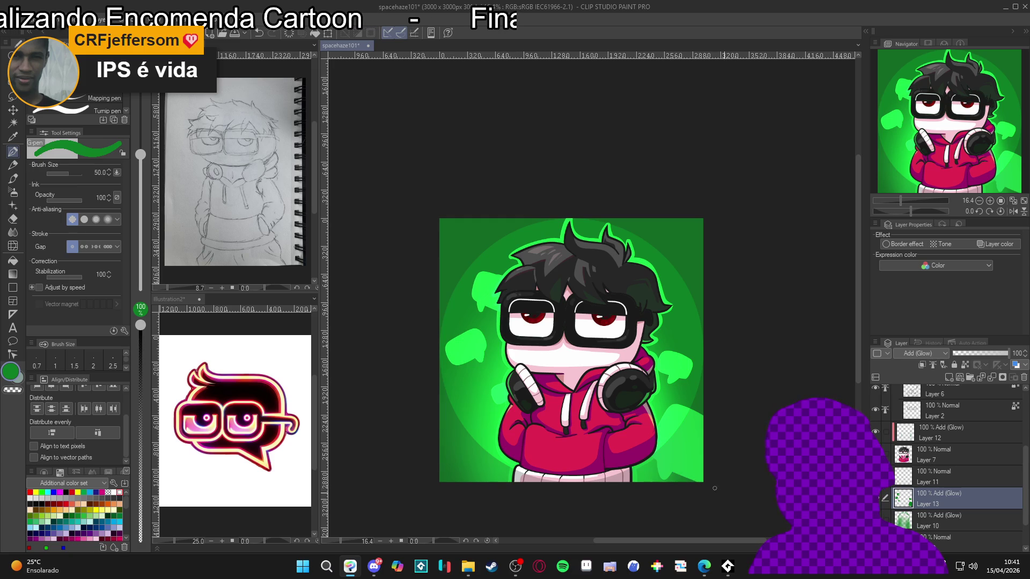
left_click_drag(574, 422, 605, 428)
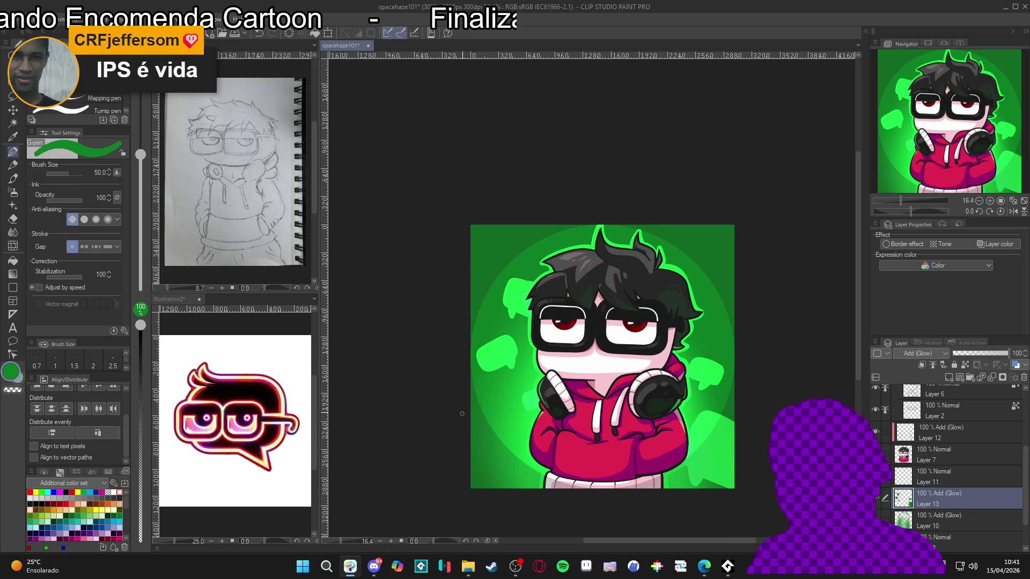
key("ctrl+z")
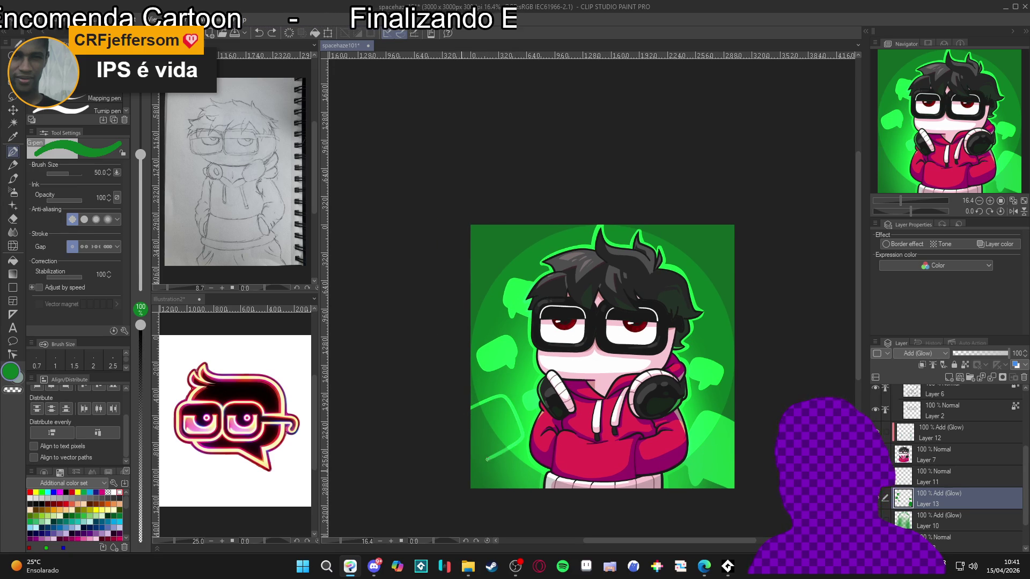
left_click_drag(488, 444, 504, 424)
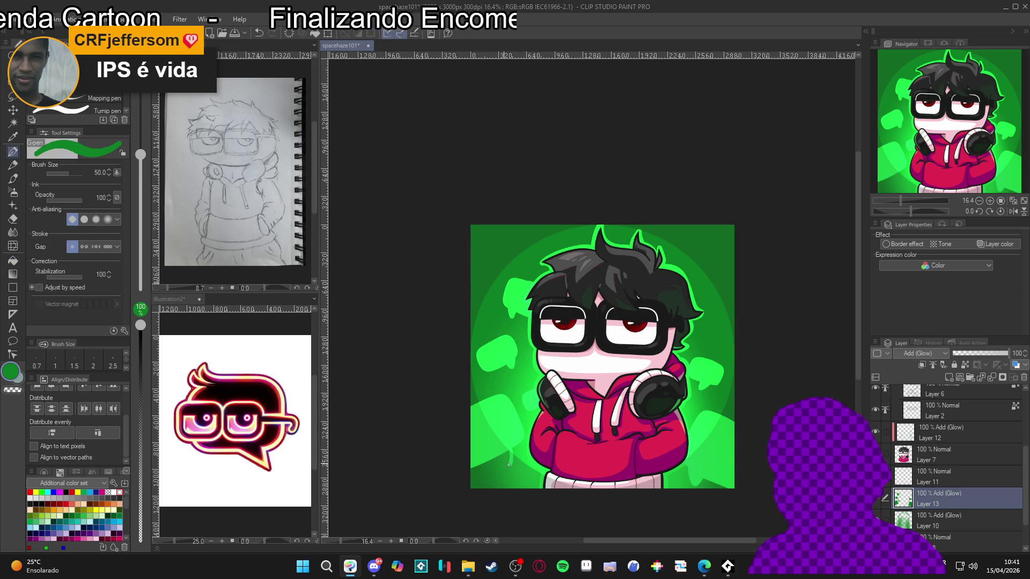
Step: Outline rounded bubbles at the top-left and left edge, then save the illustration
left_click_drag(709, 250, 699, 256)
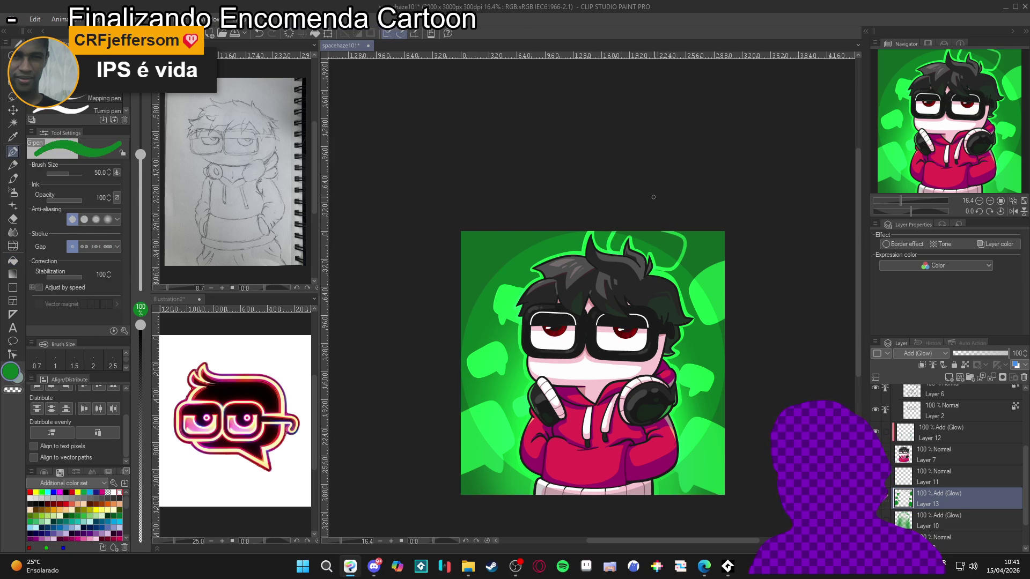
key("g")
key("p")
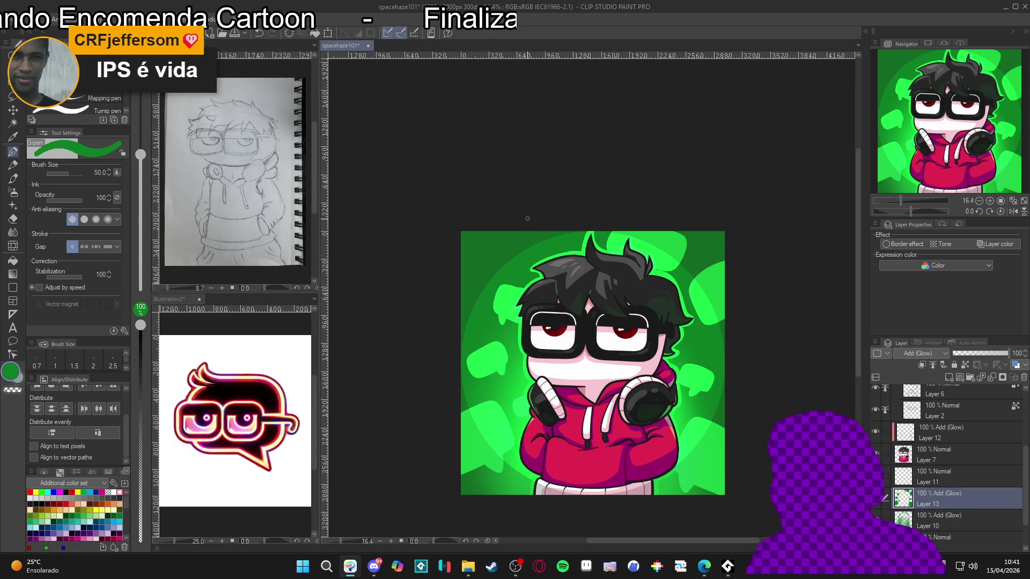
mouse_move(495, 250)
left_mouse_down()
mouse_move(512, 262)
mouse_move(535, 252)
mouse_move(534, 232)
left_mouse_up()
key("g")
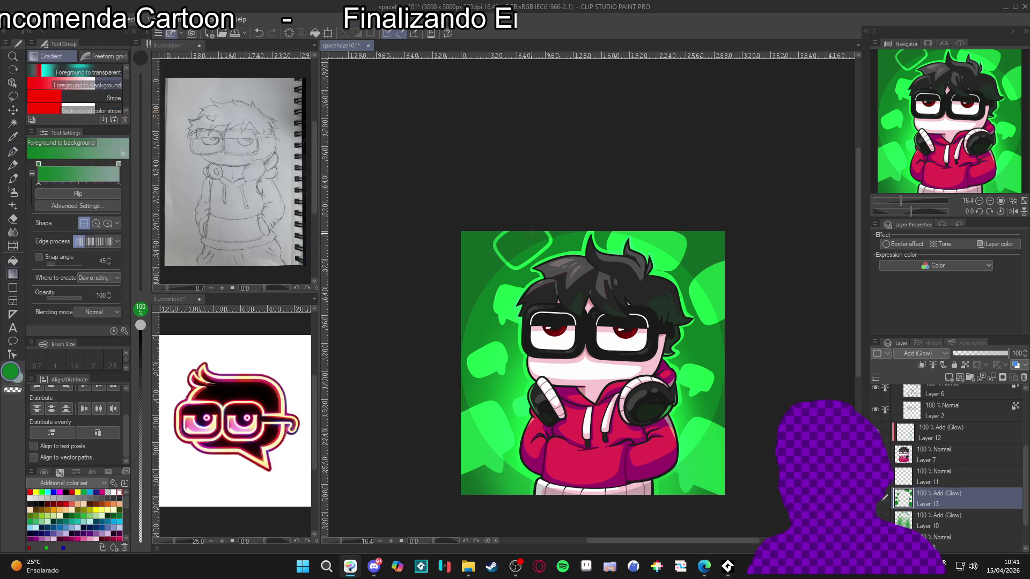
key("p")
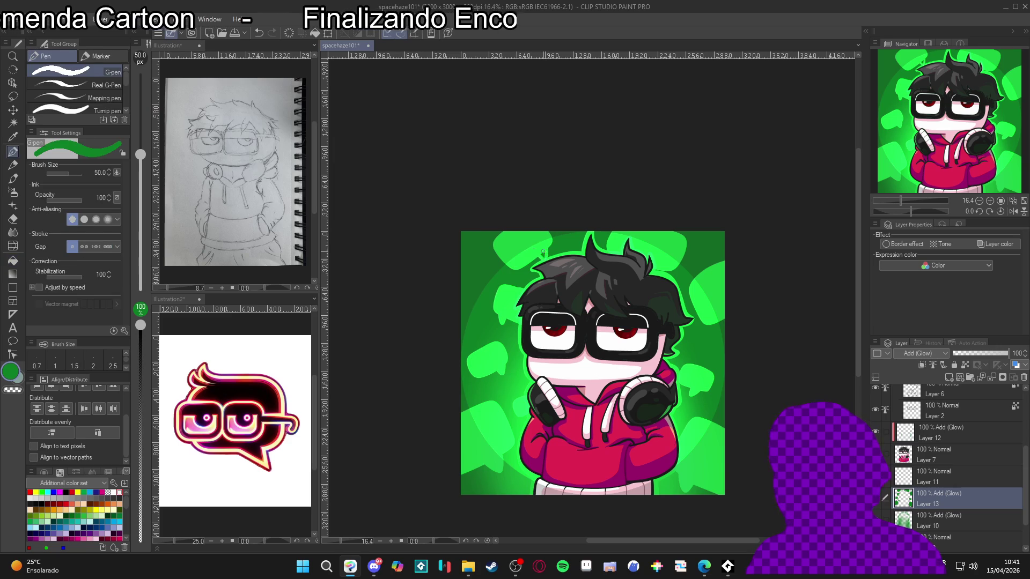
left_click_drag(462, 276, 461, 310)
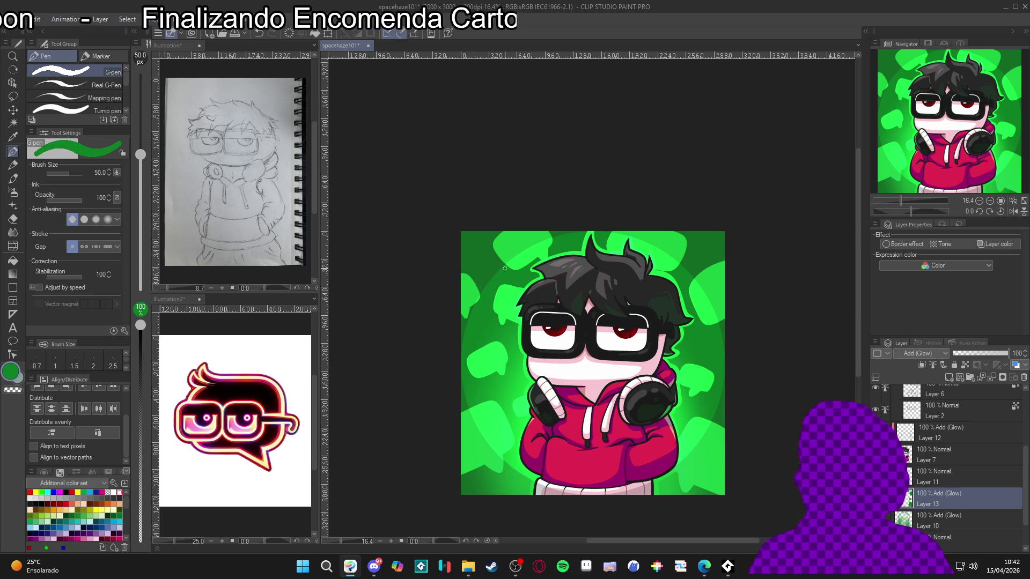
scroll(505, 268, "down", 3)
key("ctrl+s")
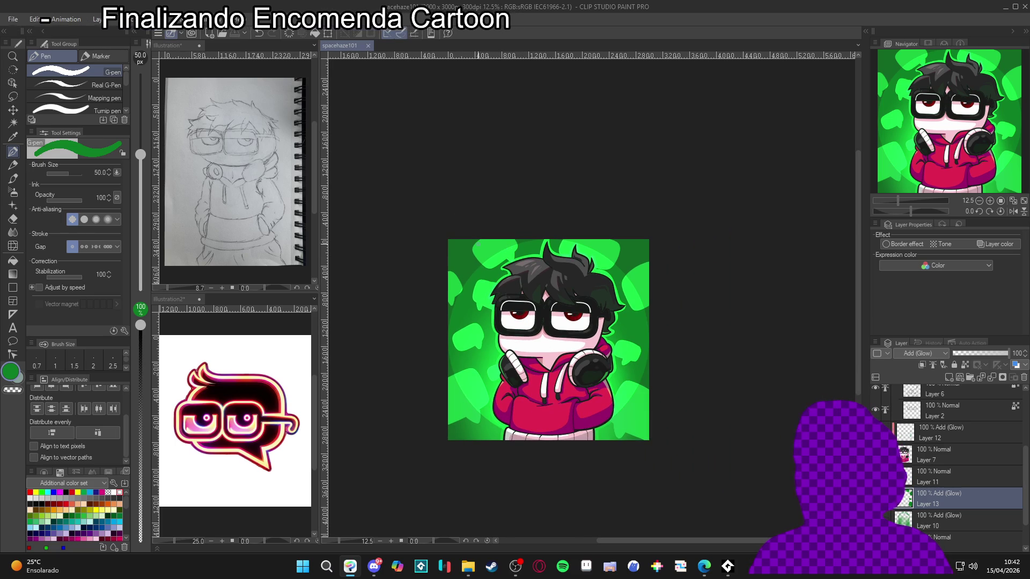
Step: Apply Radial blur with Outward direction and strength 10.77 to the green glow
left_click(177, 19)
mouse_move(205, 63)
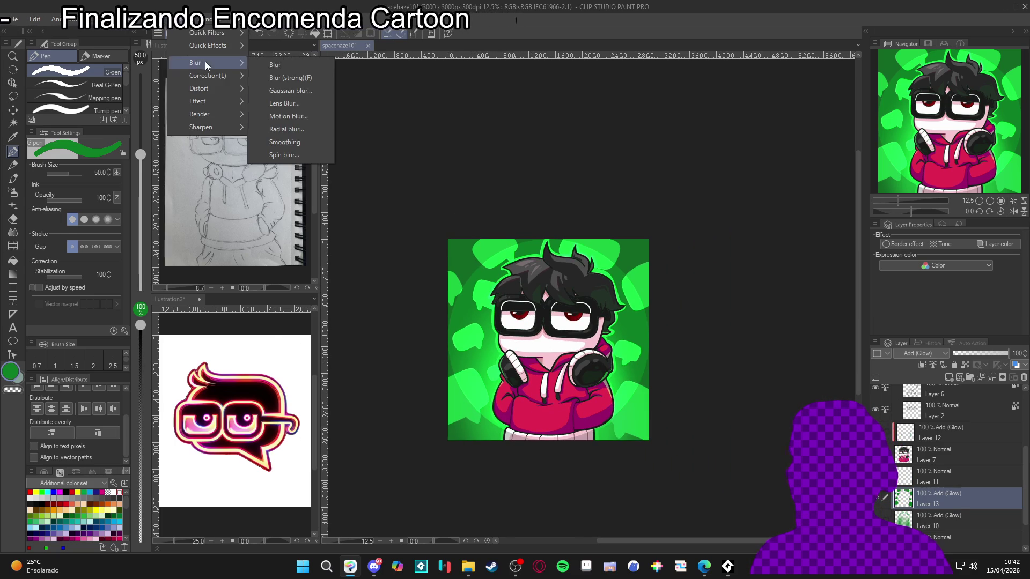
left_click(310, 130)
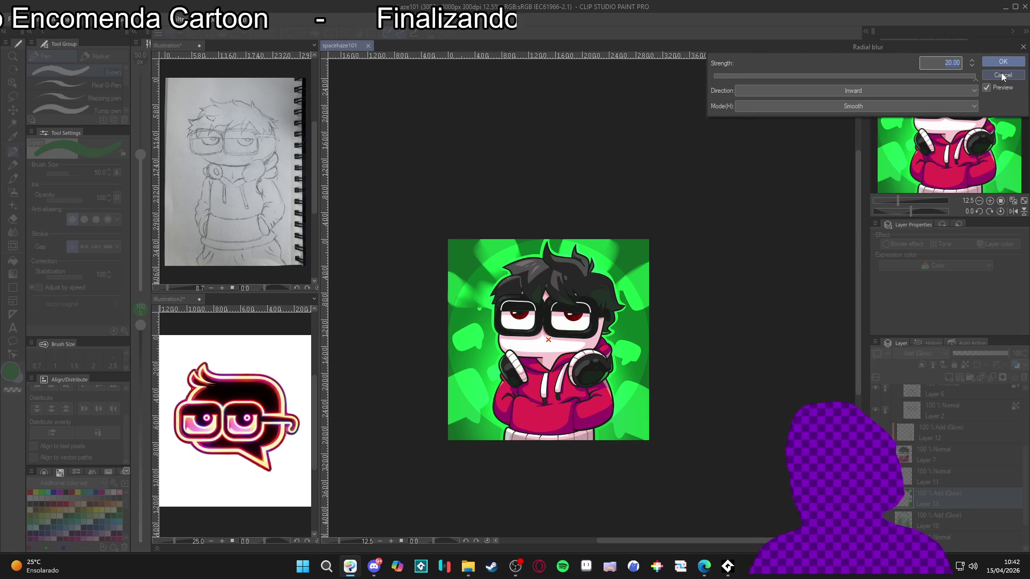
left_click(870, 90)
left_click(791, 113)
left_click(848, 76)
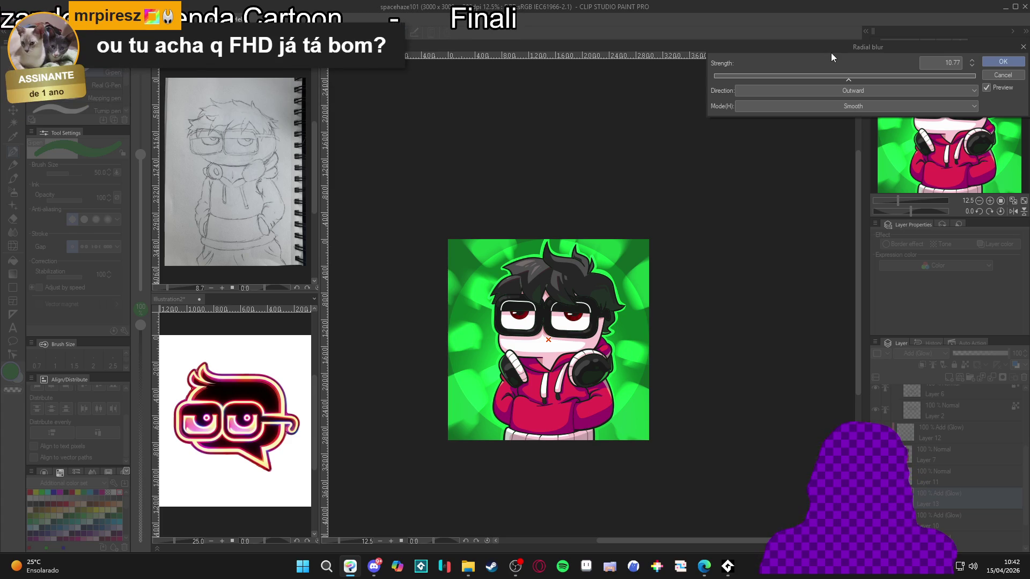
left_click(988, 62)
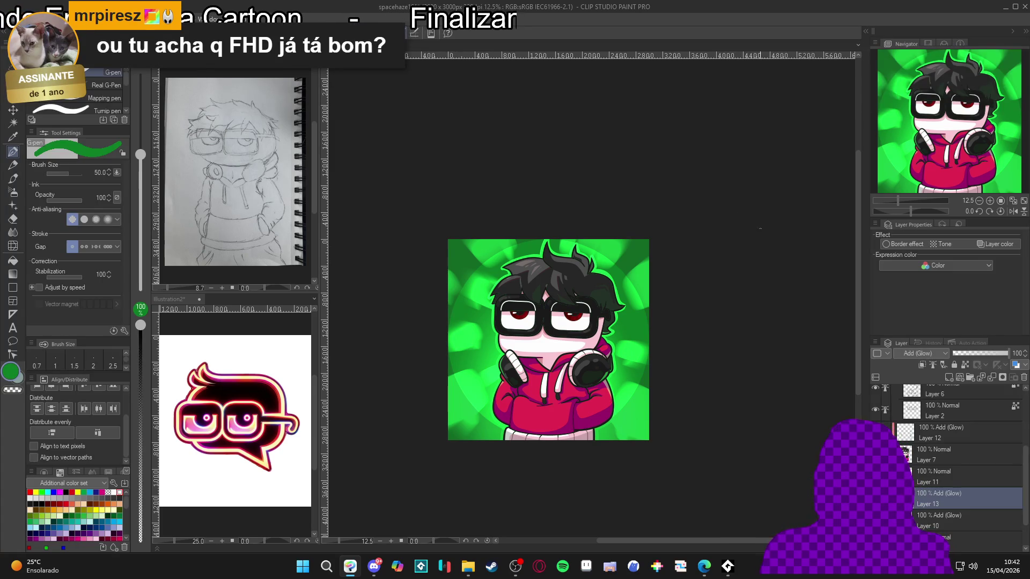
Step: Set the blurred glow Layer 13's opacity to 70
scroll(520, 371, "up", 3)
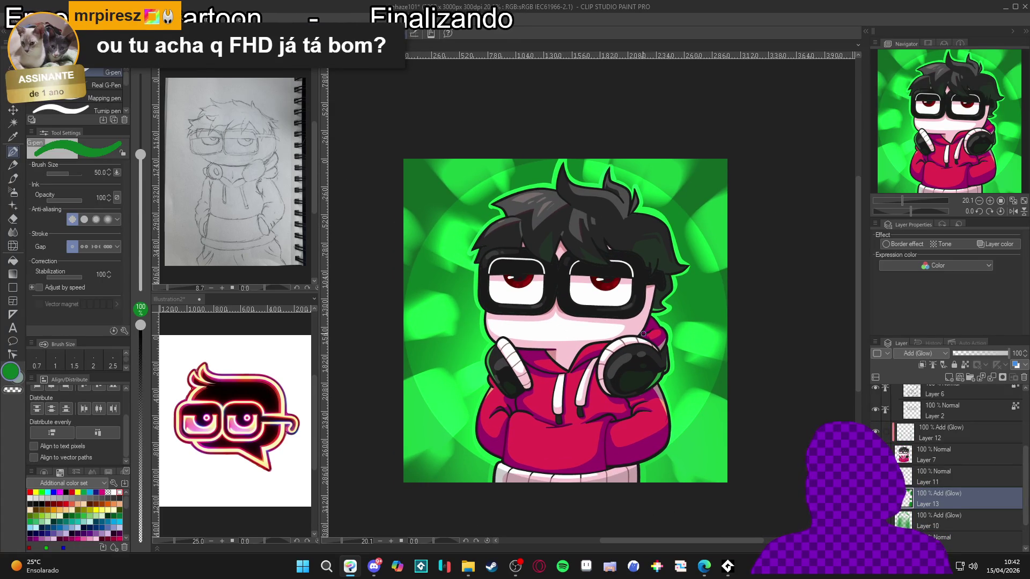
scroll(621, 399, "down", 1)
left_click_drag(588, 411, 603, 416)
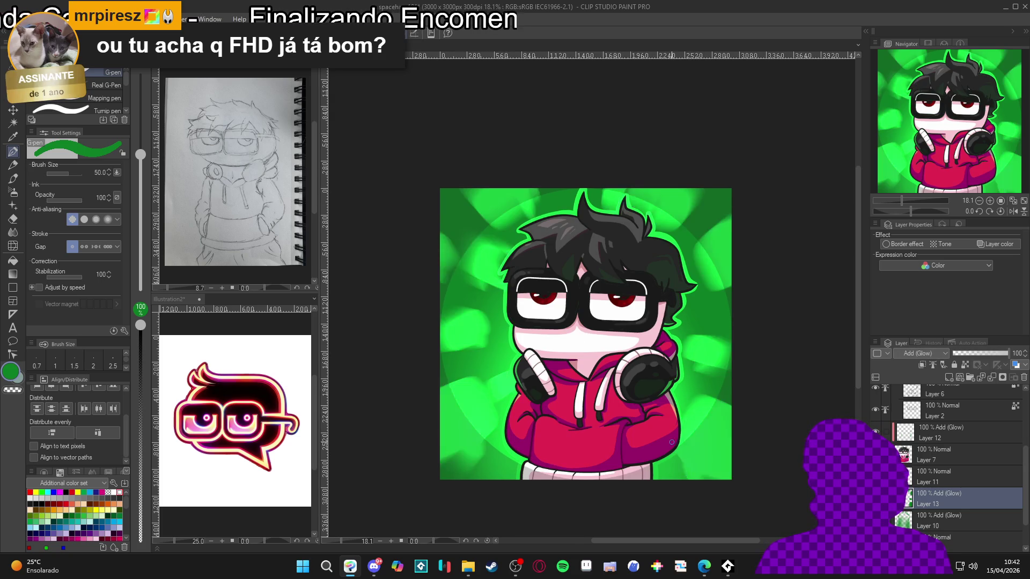
scroll(614, 408, "down", 1)
left_click_drag(614, 408, 599, 400)
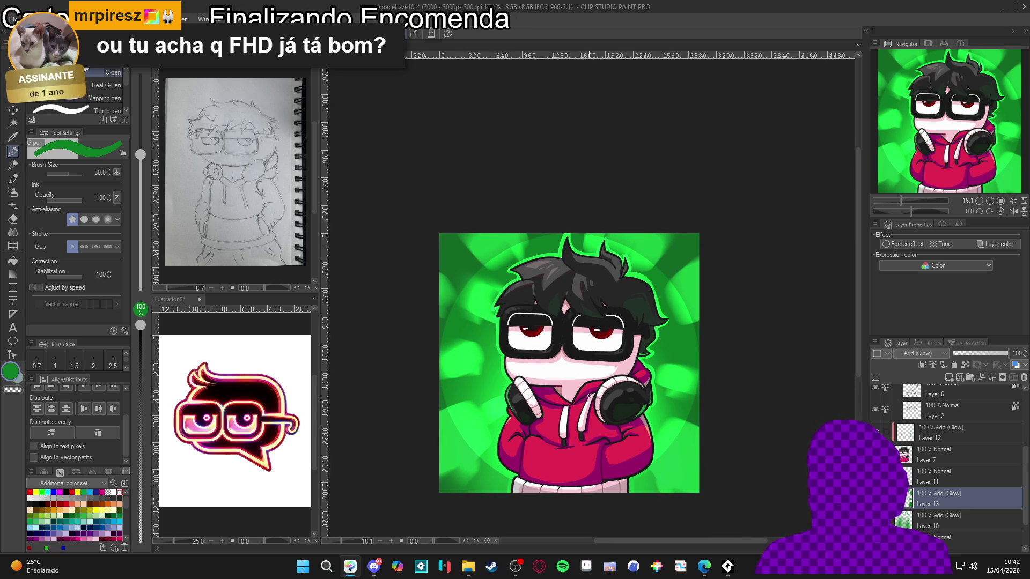
scroll(588, 396, "up", 1)
left_click_drag(592, 396, 583, 374)
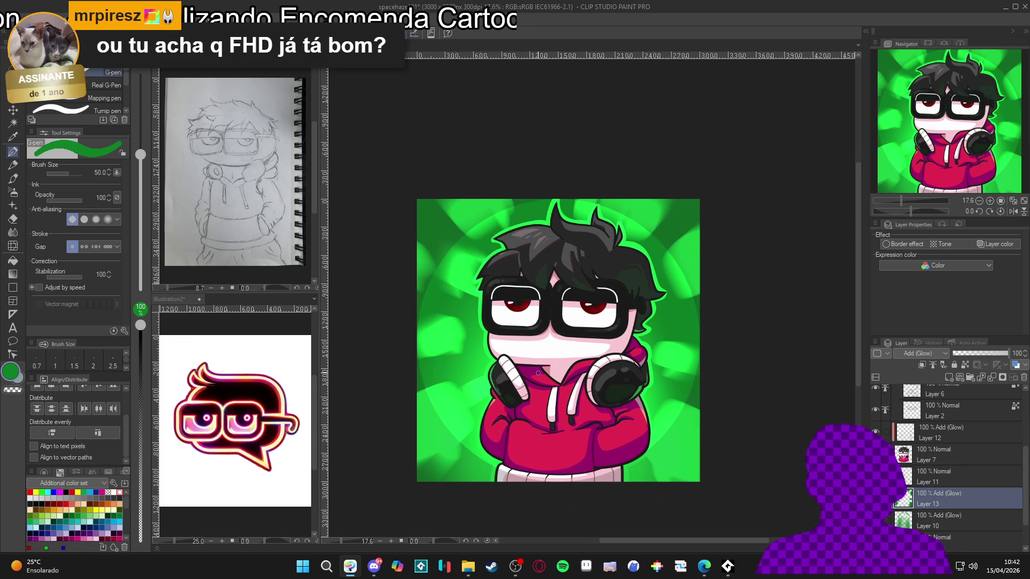
scroll(573, 373, "up", 3)
left_click_drag(544, 373, 561, 364)
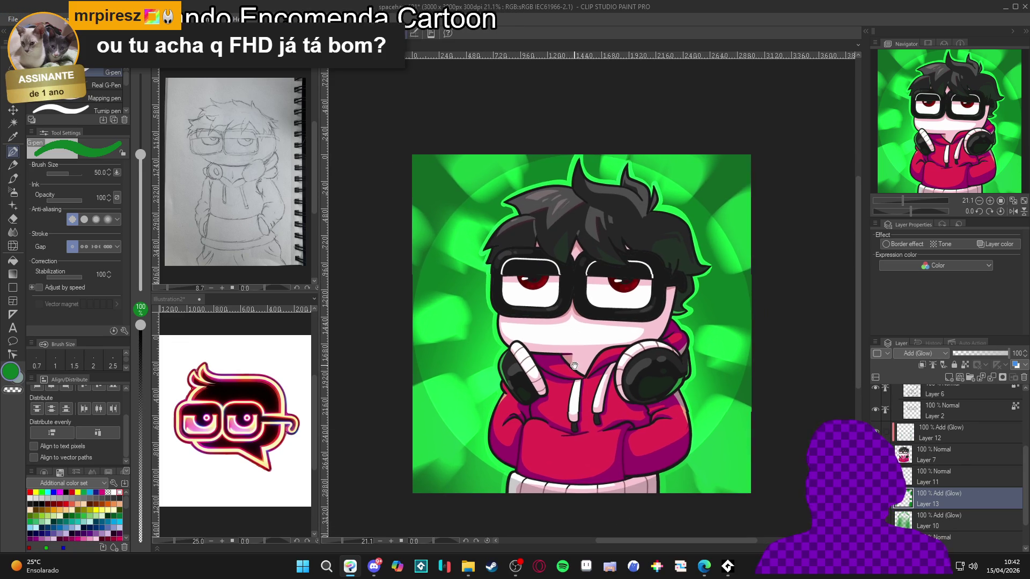
scroll(589, 369, "down", 2)
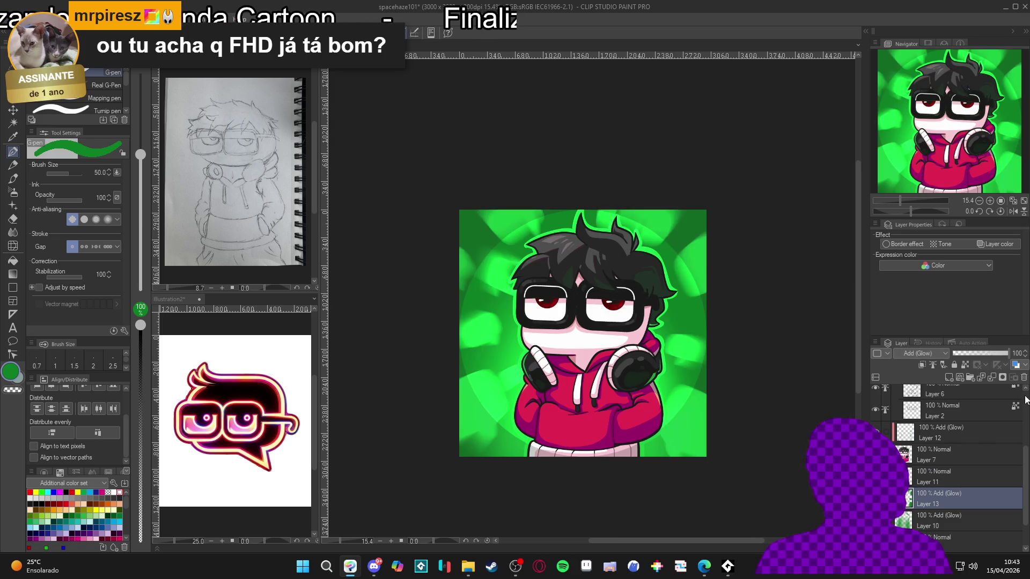
left_click(984, 352)
left_click(992, 354)
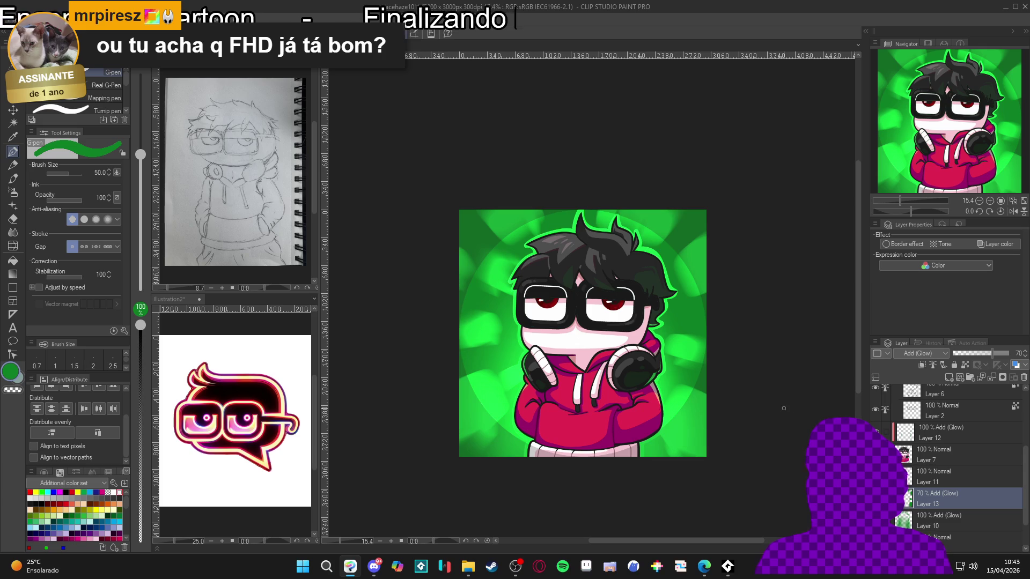
Step: Look over the softened glow and select the Folder 2 Copy 2 layer
scroll(906, 409, "up", 5)
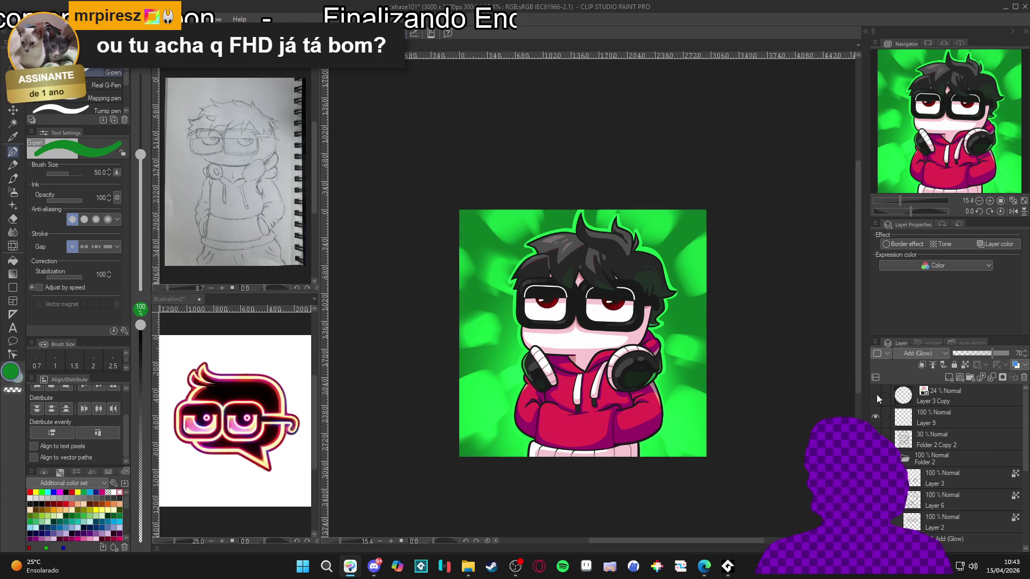
scroll(636, 430, "down", 1)
scroll(635, 430, "up", 3)
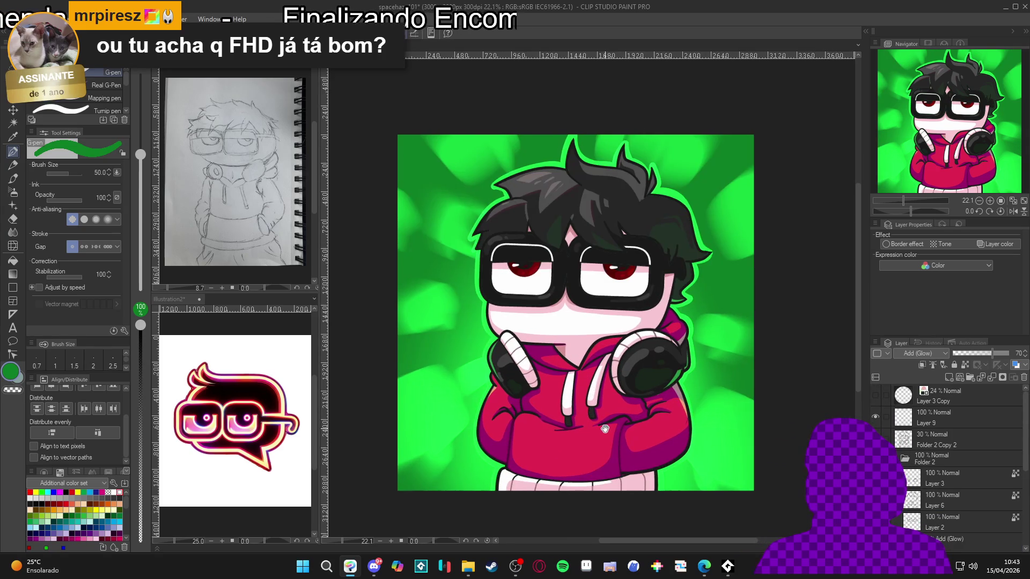
scroll(605, 429, "down", 1)
scroll(721, 425, "down", 1)
scroll(732, 430, "up", 1)
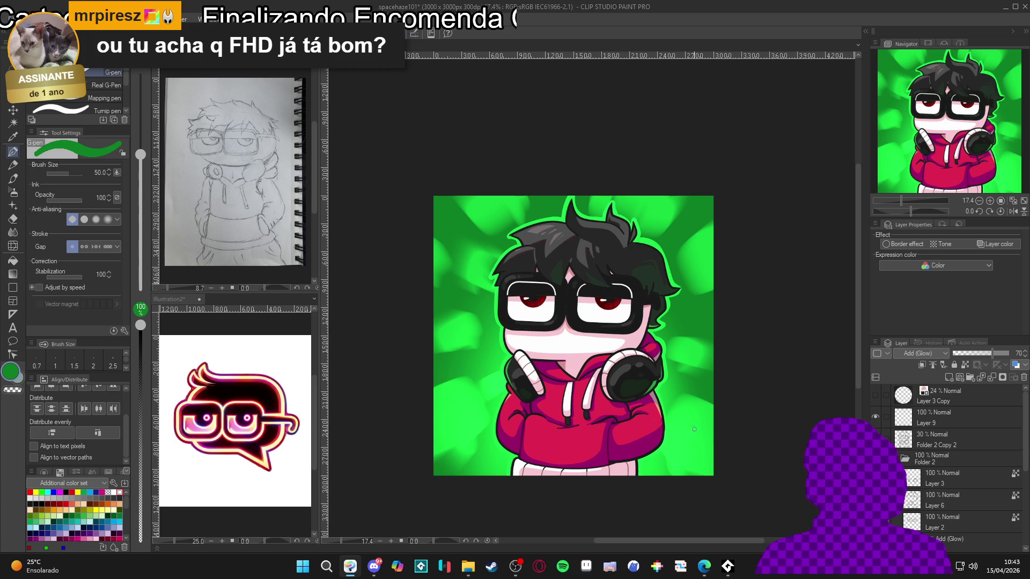
left_click_drag(648, 414, 655, 410)
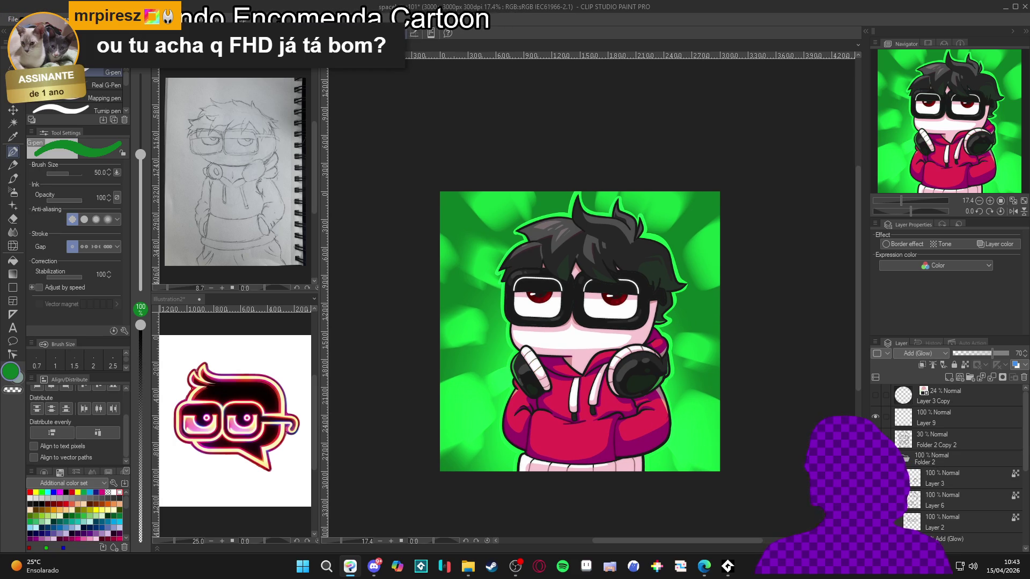
left_click(936, 440)
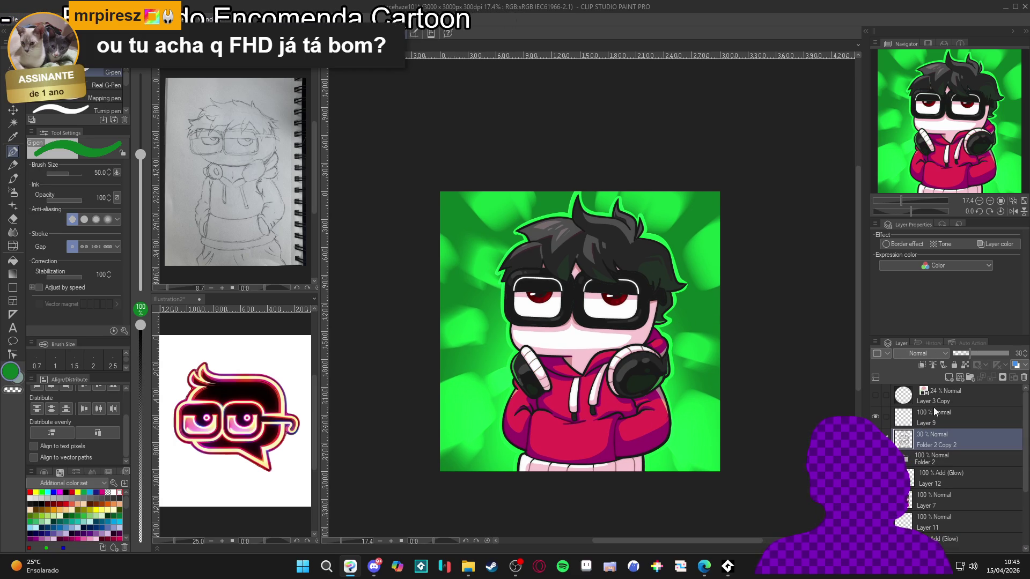
Step: Set Folder 2 Copy 2 to 50% opacity and add Layer 14 with Add (Glow) blending
left_click(979, 354)
scroll(620, 379, "up", 1)
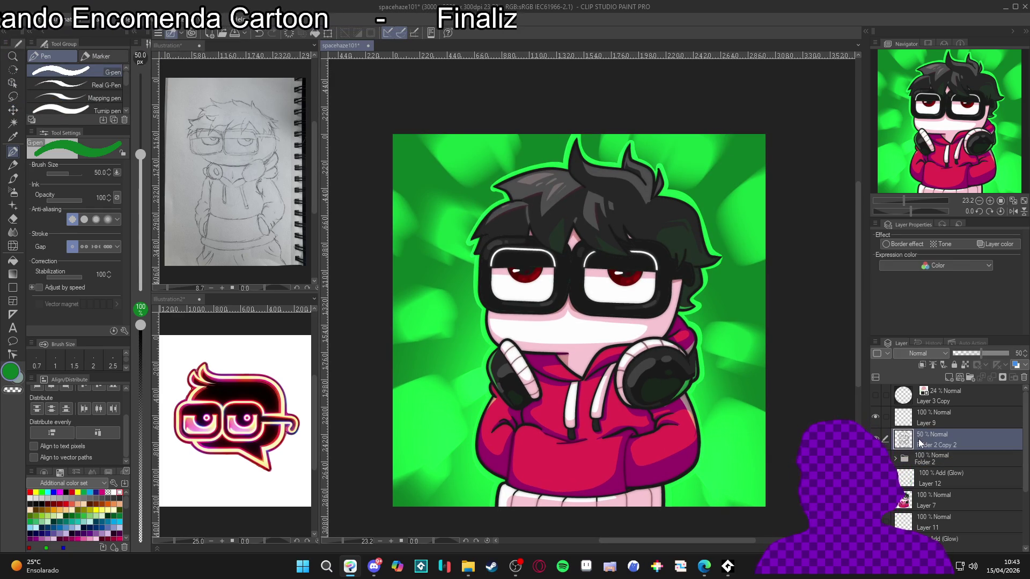
key("ctrl+shift+n")
key("b")
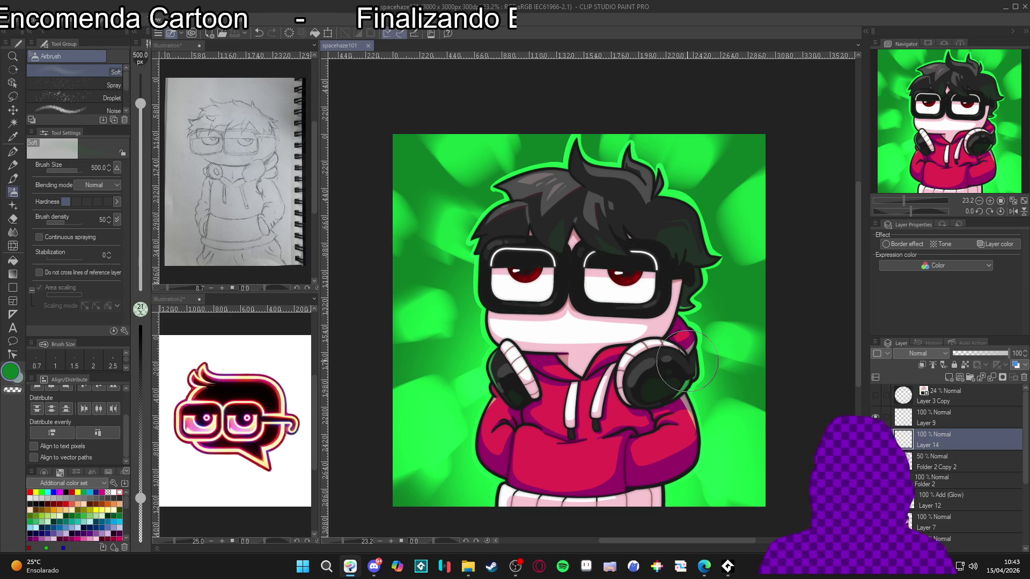
scroll(685, 406, "up", 1)
scroll(685, 406, "down", 2)
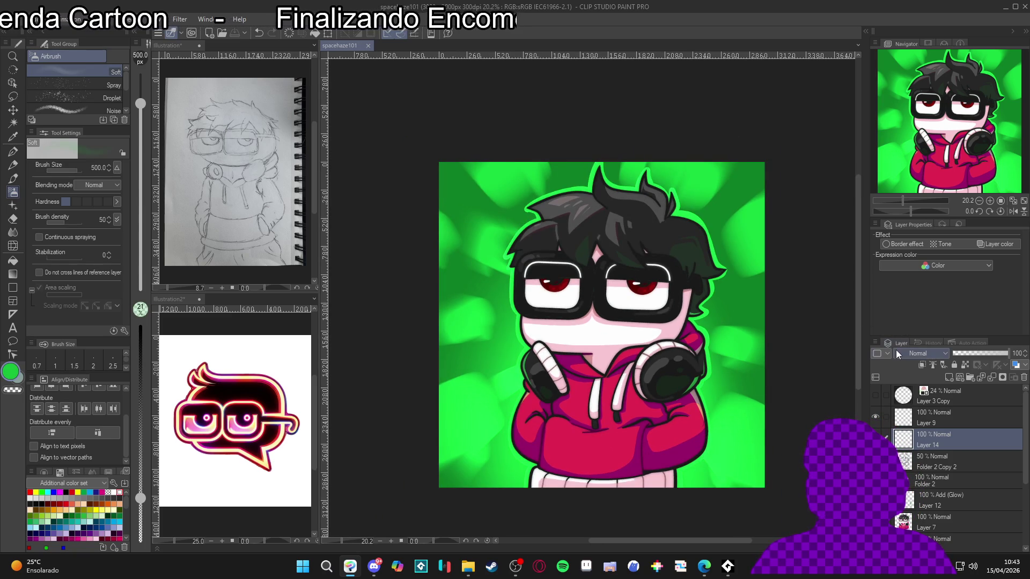
left_click(925, 354)
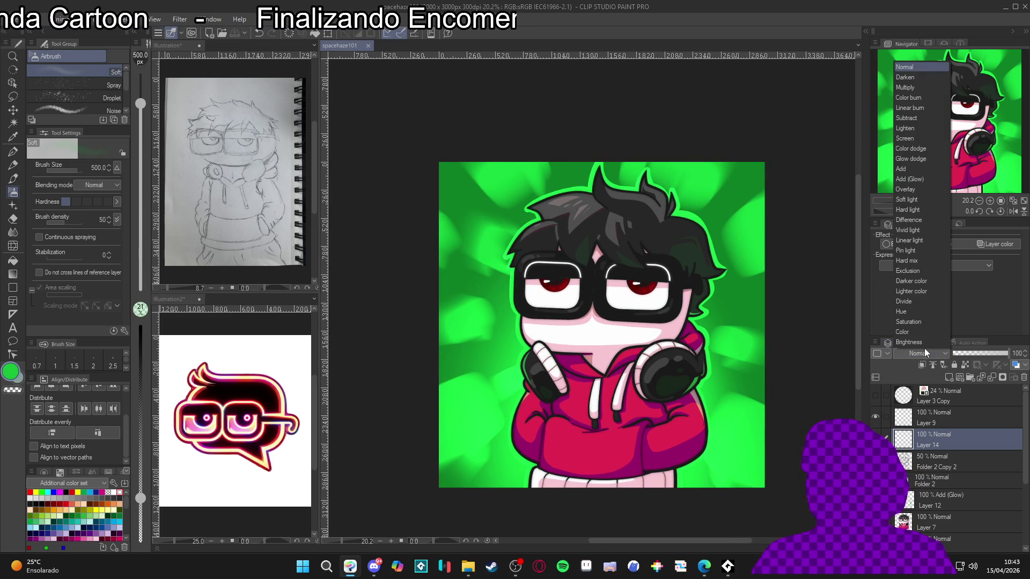
left_click(925, 182)
Step: Airbrush green glow onto both headphones, at brush size 700 and then 500
key("bracketright")
key("bracketright")
left_click_drag(708, 369, 697, 386)
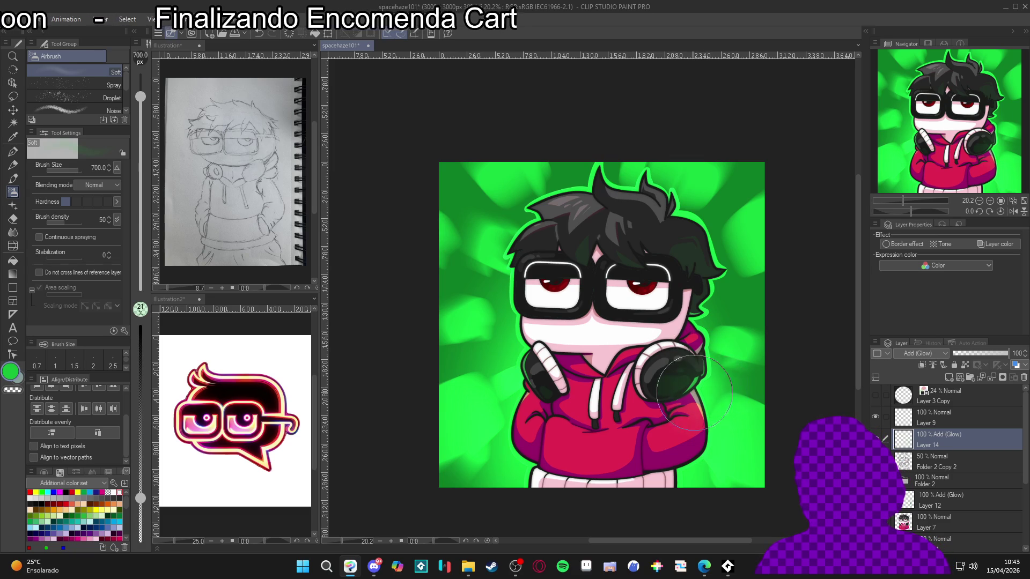
key("bracketleft")
key("bracketleft")
mouse_move(520, 349)
left_mouse_down()
mouse_move(542, 349)
mouse_move(534, 354)
left_mouse_up()
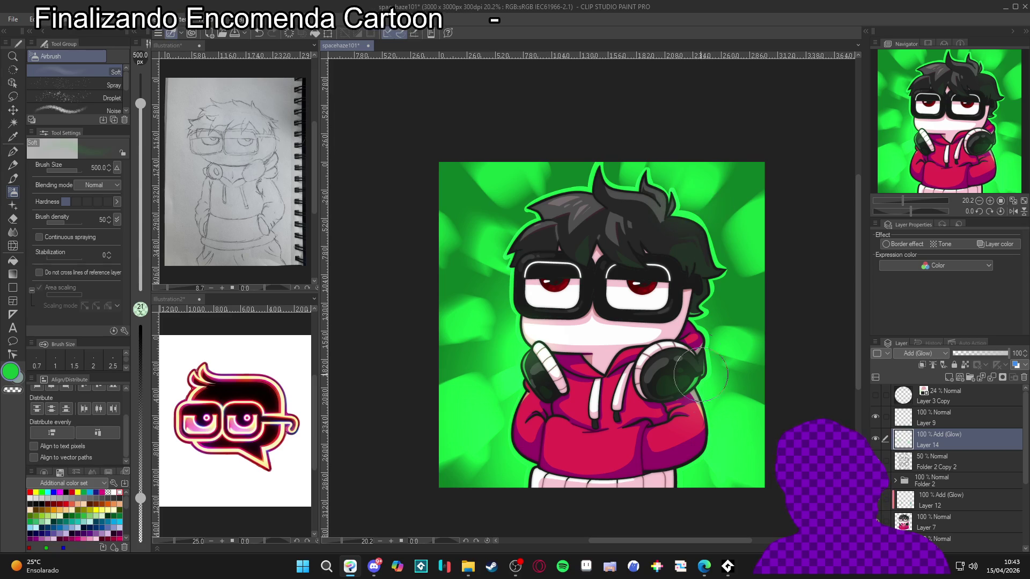
mouse_move(696, 370)
left_mouse_down()
mouse_move(697, 394)
mouse_move(696, 383)
left_mouse_up()
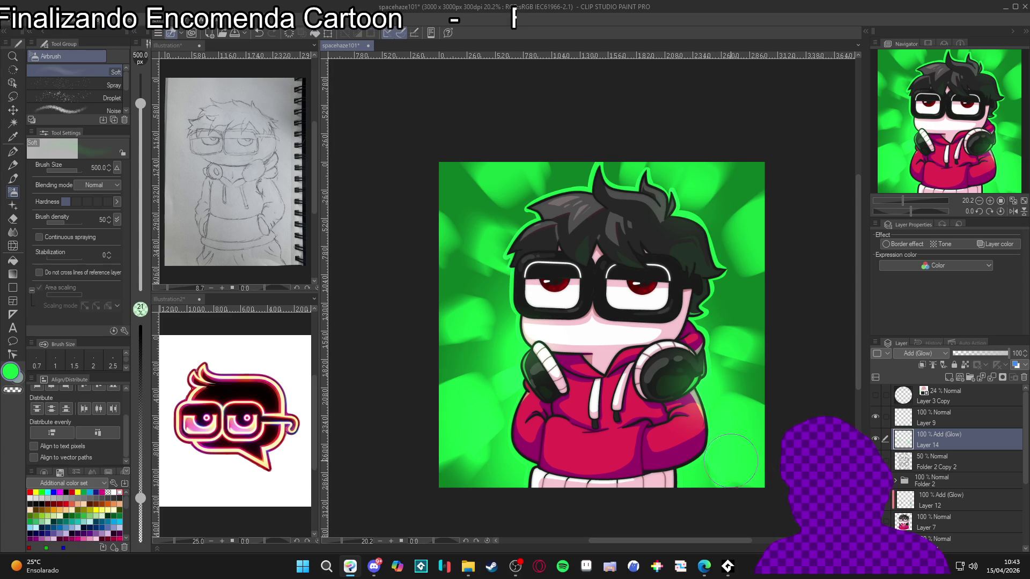
left_click_drag(521, 354, 520, 329)
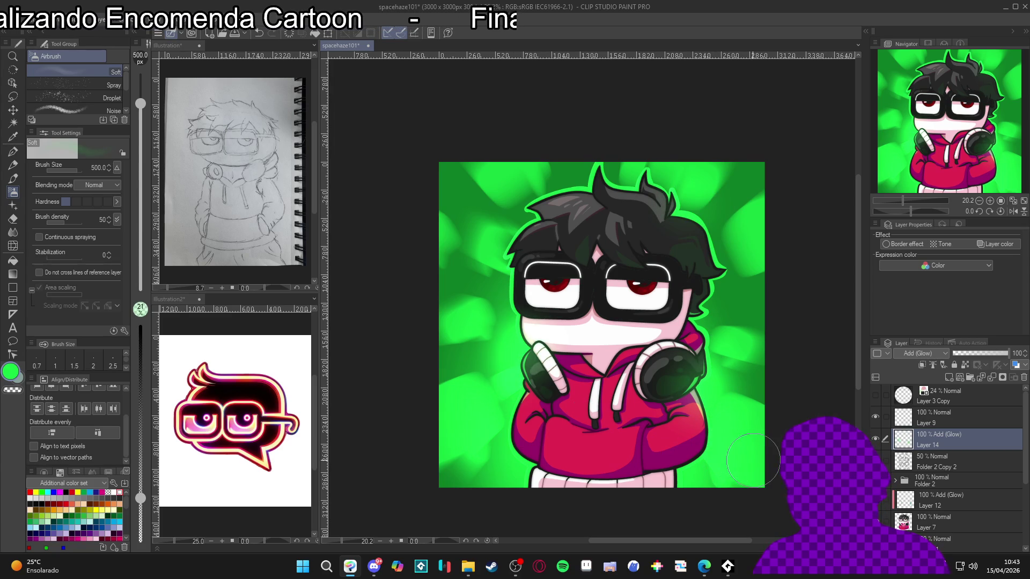
scroll(617, 332, "down", 2)
scroll(636, 312, "up", 3)
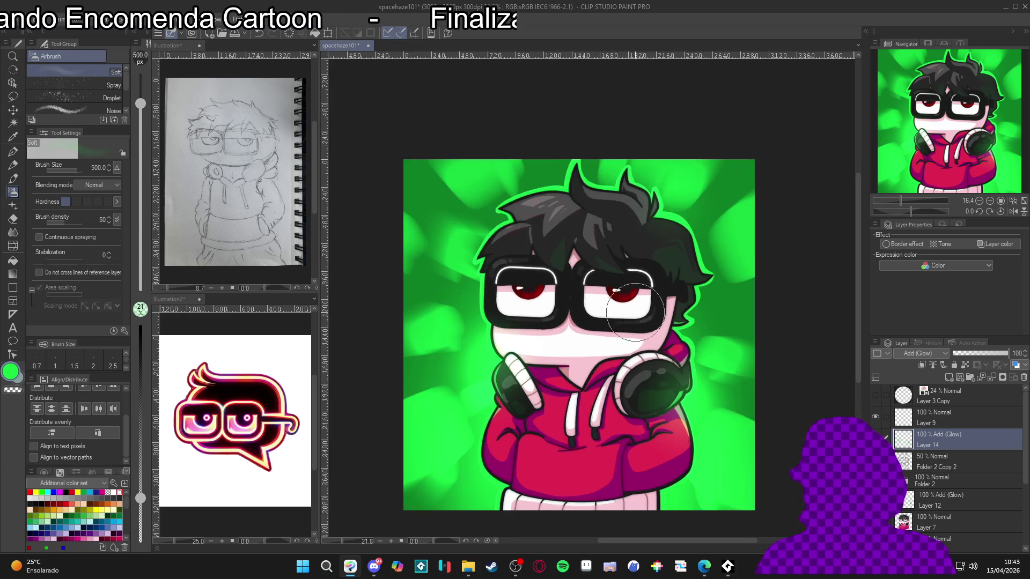
scroll(633, 312, "up", 1)
Step: Sample the eye's dark red as the paint colour and reduce the brush size to 70
left_click(636, 288, "alt")
key("bracketleft")
key("bracketleft")
key("bracketleft")
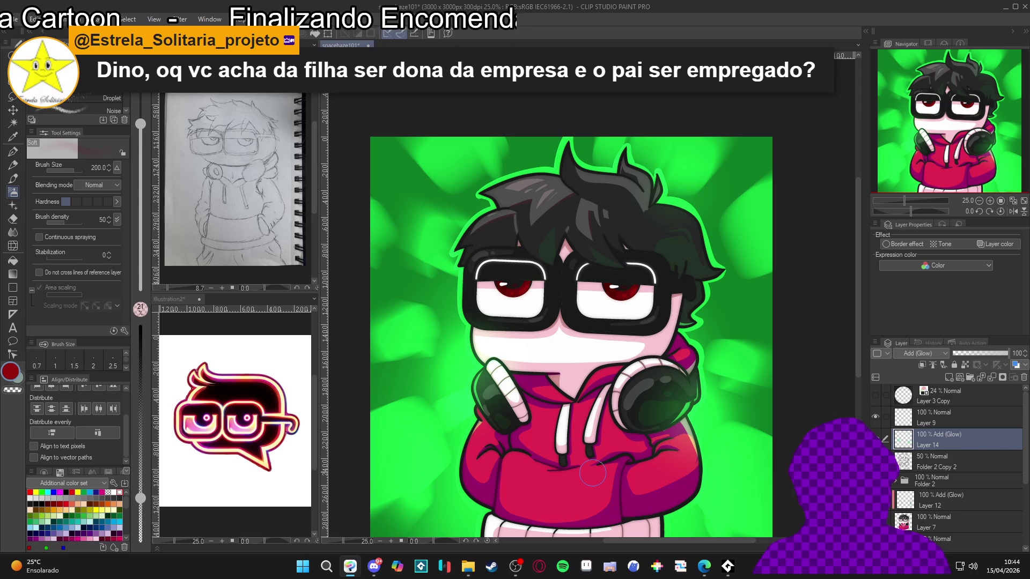
scroll(592, 473, "up", 2)
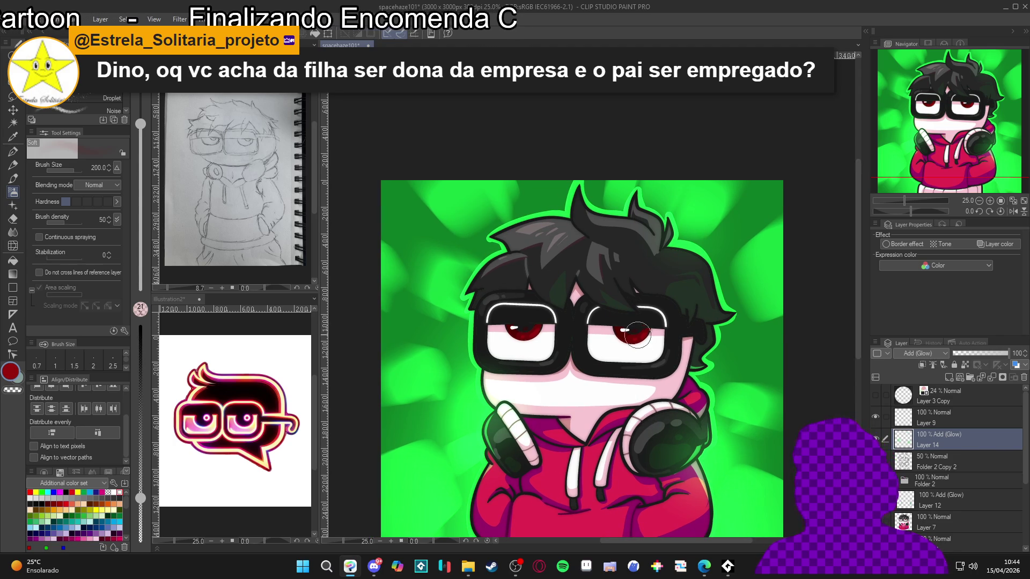
key("bracketleft")
key("bracketleft")
key("bracketleft")
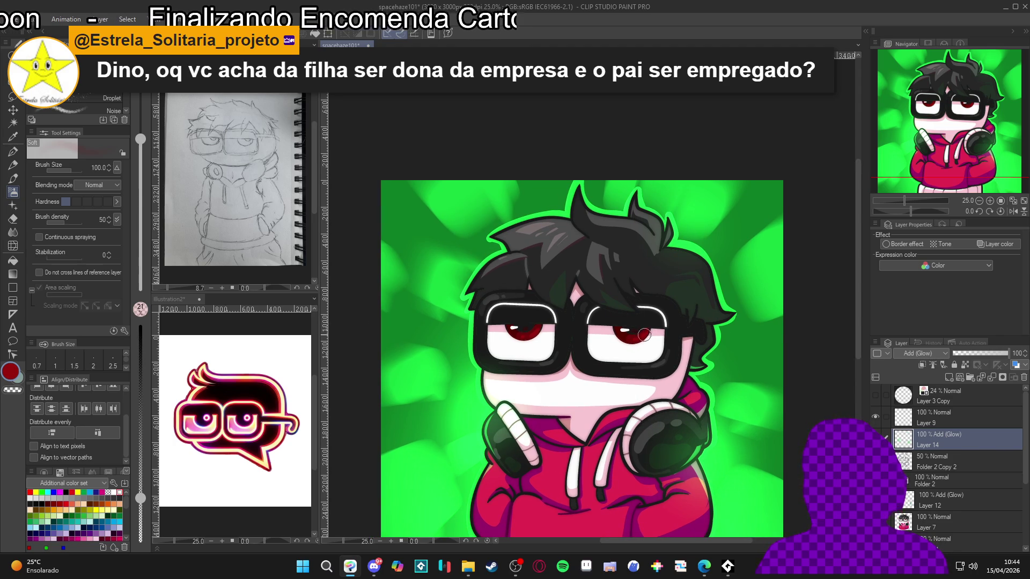
key("bracketleft")
key("bracketleft")
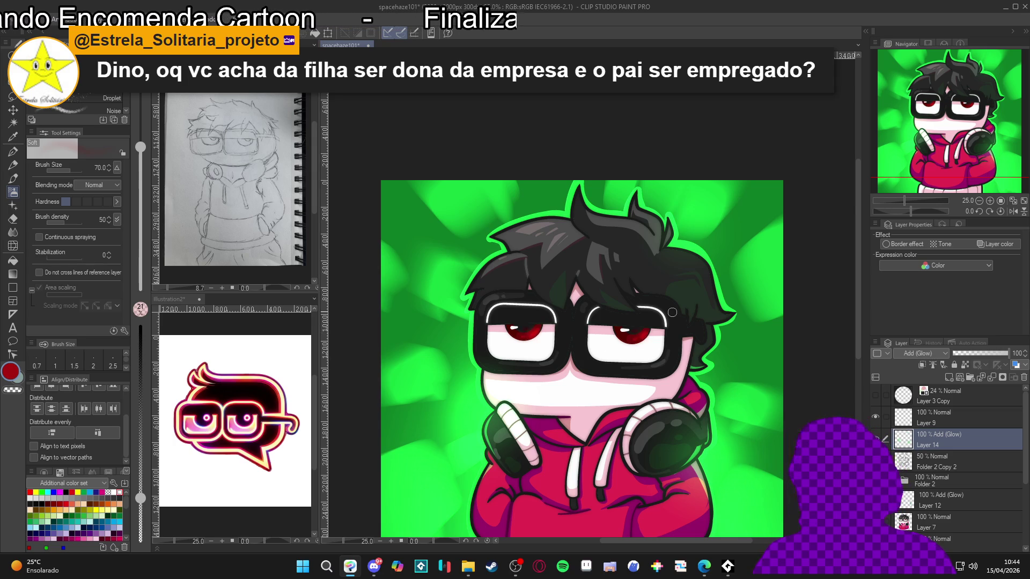
scroll(596, 349, "down", 2)
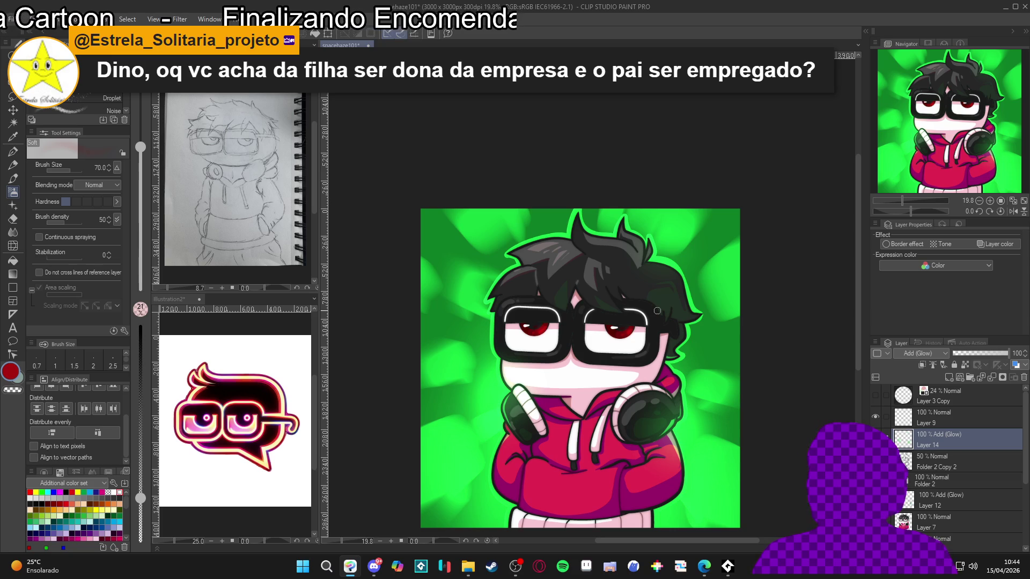
scroll(657, 310, "down", 1)
scroll(678, 306, "up", 1)
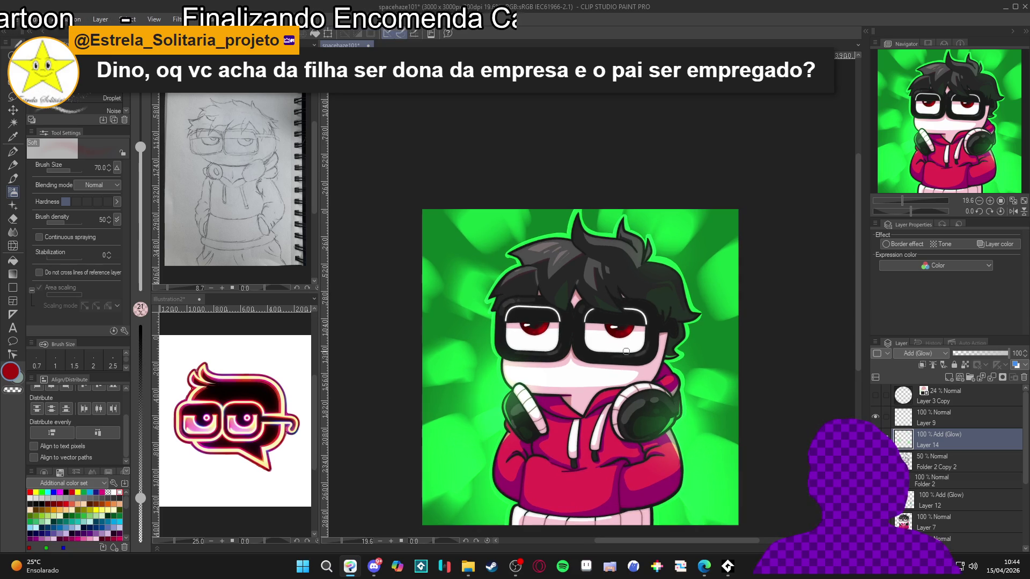
scroll(635, 363, "down", 1)
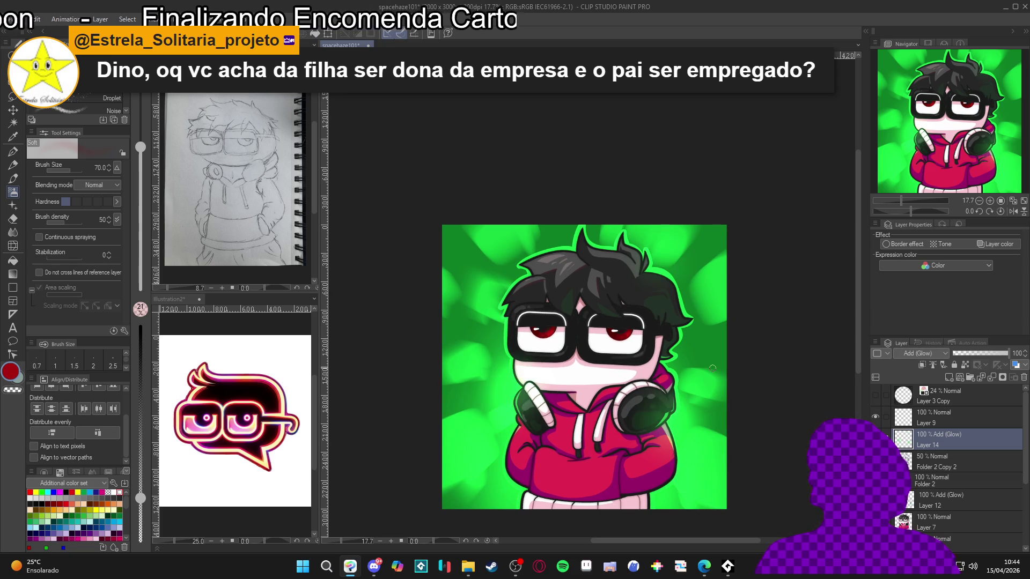
left_click_drag(726, 374, 714, 375)
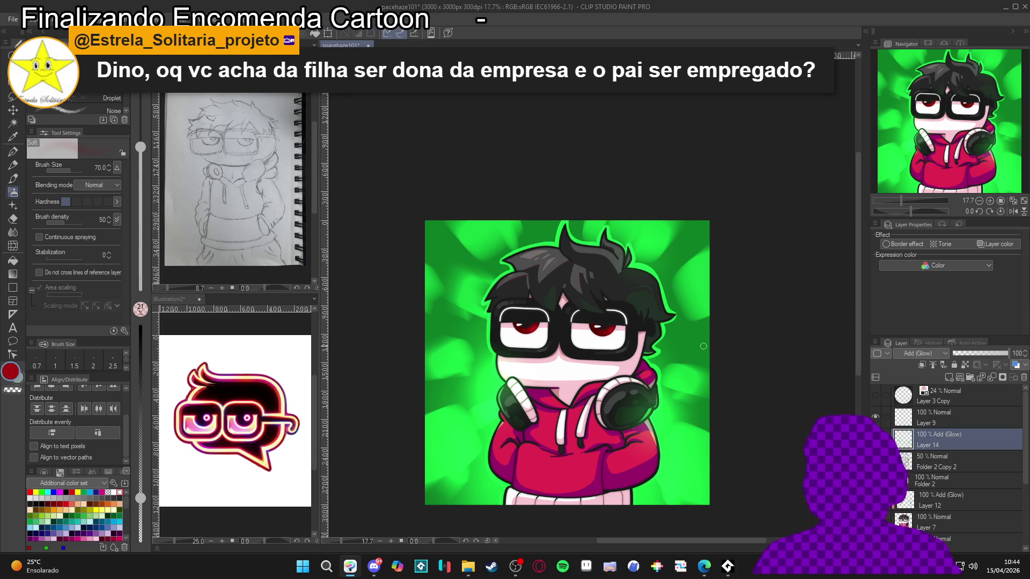
scroll(575, 347, "up", 3)
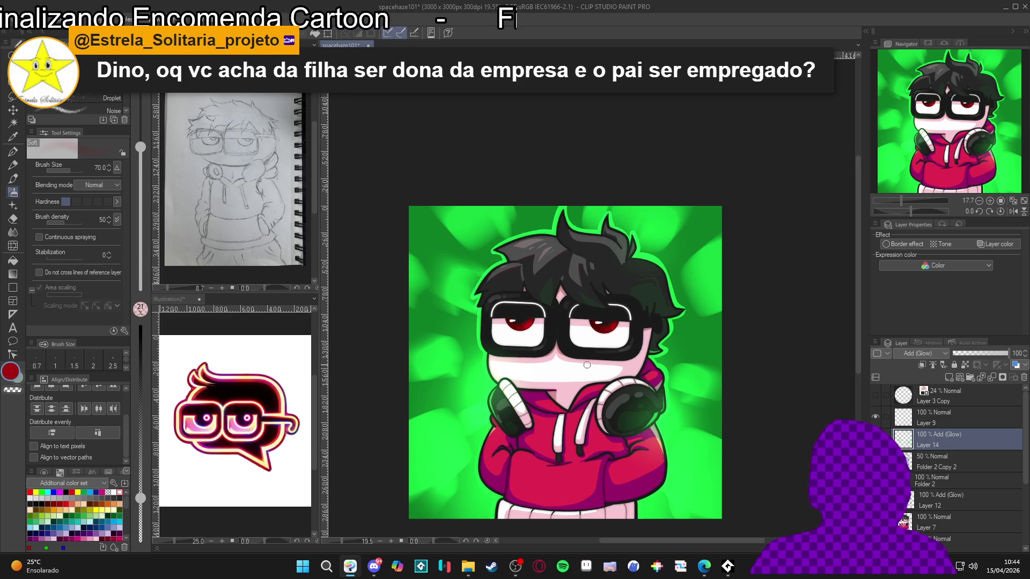
scroll(575, 346, "down", 2)
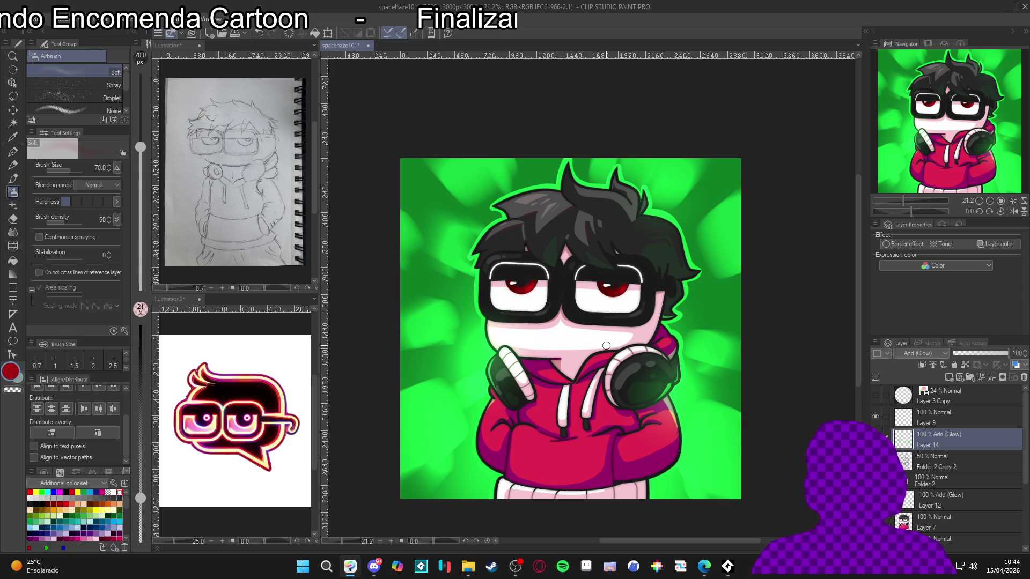
scroll(576, 335, "down", 2)
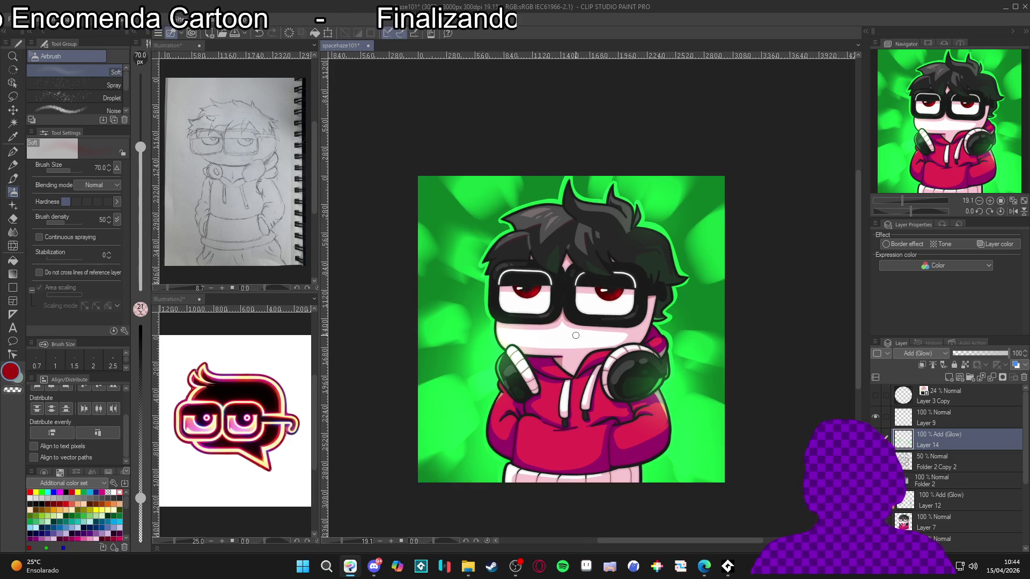
Step: Save the drawing with Ctrl+S
key("ctrl+s")
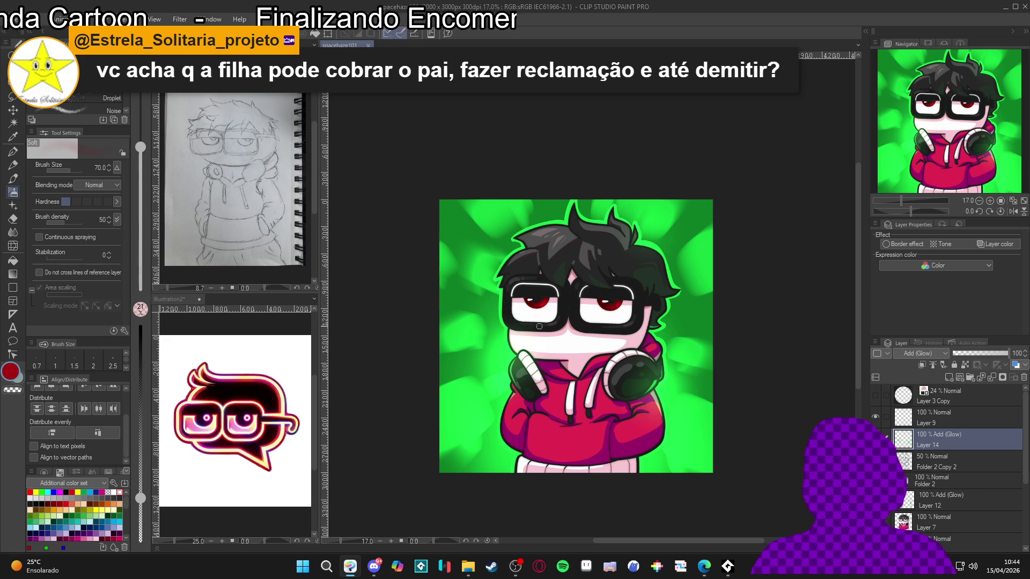
scroll(539, 326, "up", 2)
scroll(588, 320, "up", 1)
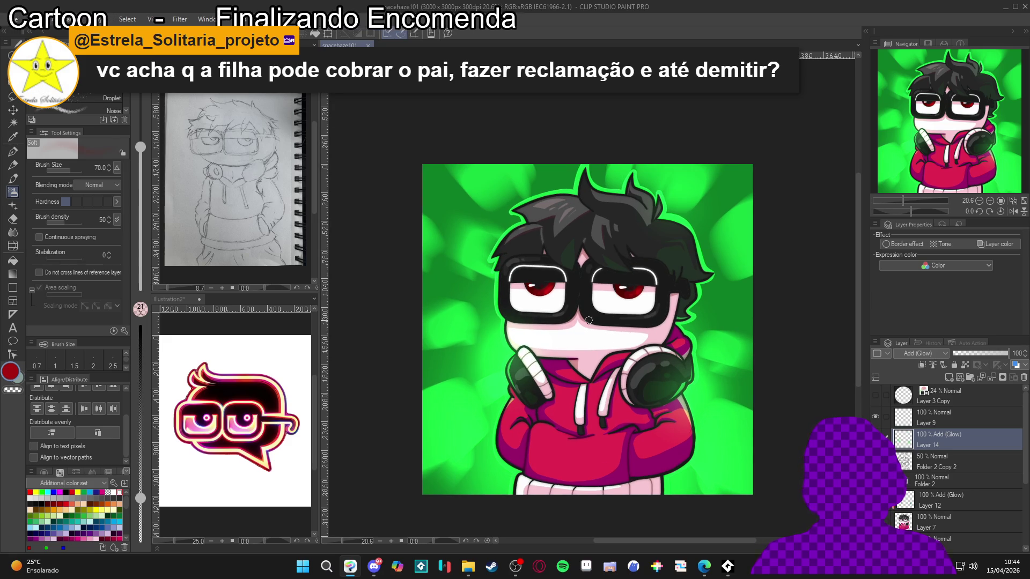
scroll(588, 320, "up", 1)
left_click_drag(591, 336, 594, 320)
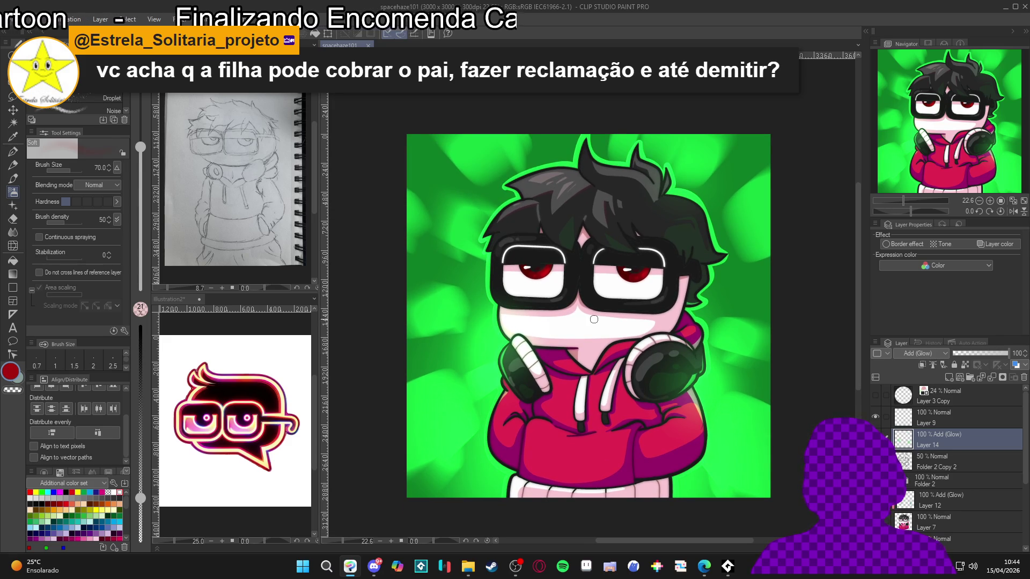
scroll(594, 319, "down", 1)
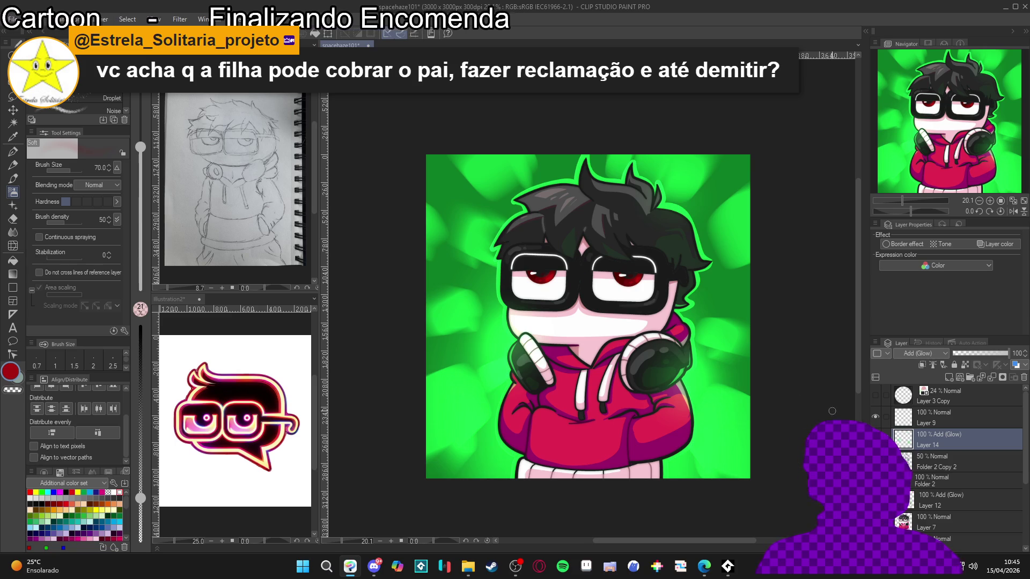
scroll(618, 297, "down", 1)
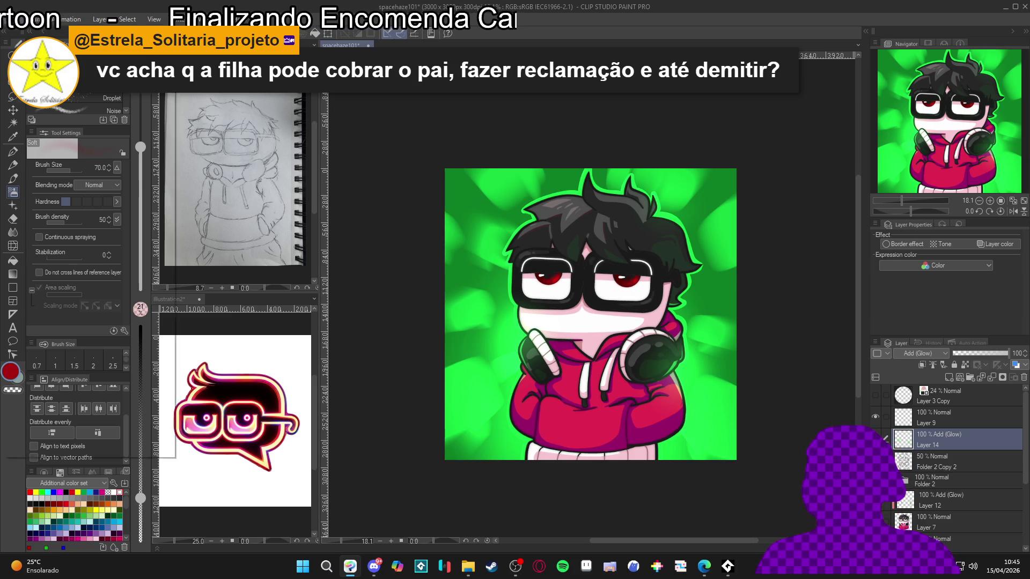
left_click(7, 18)
Step: Save the drawing as spacehaze101.png and accept the loss of layer information
left_click(63, 130)
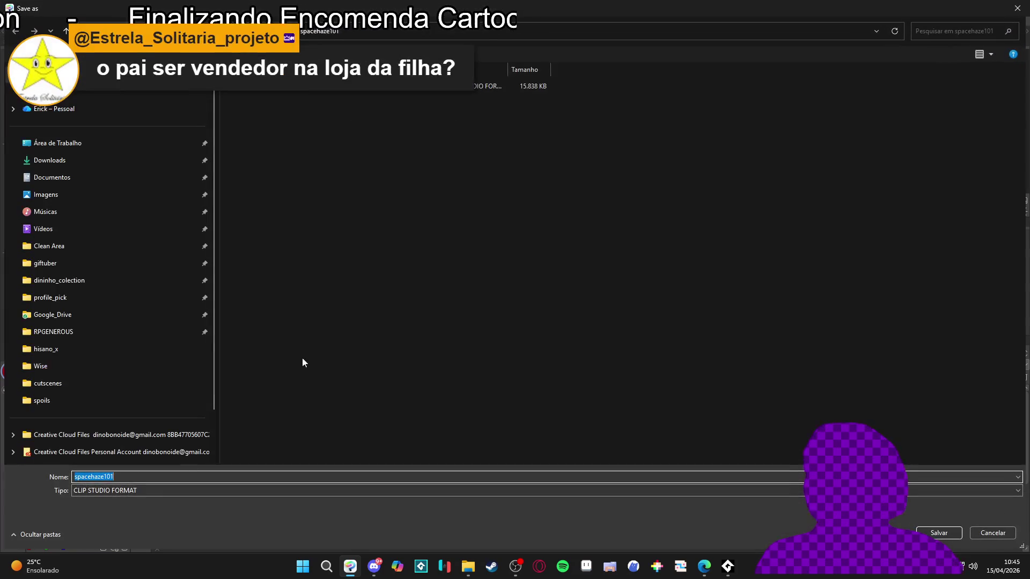
left_click(113, 490)
key("Escape")
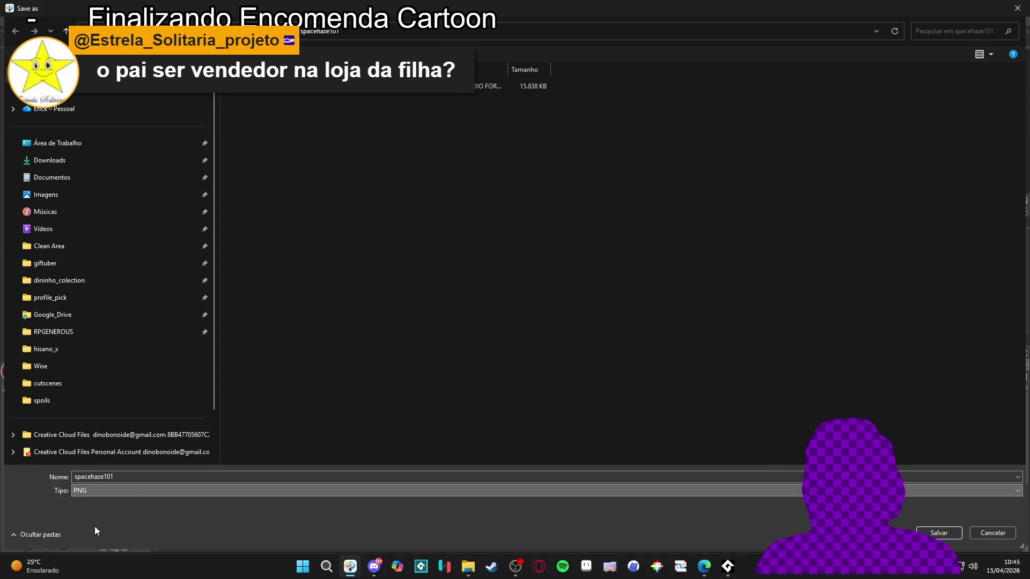
left_click(95, 526)
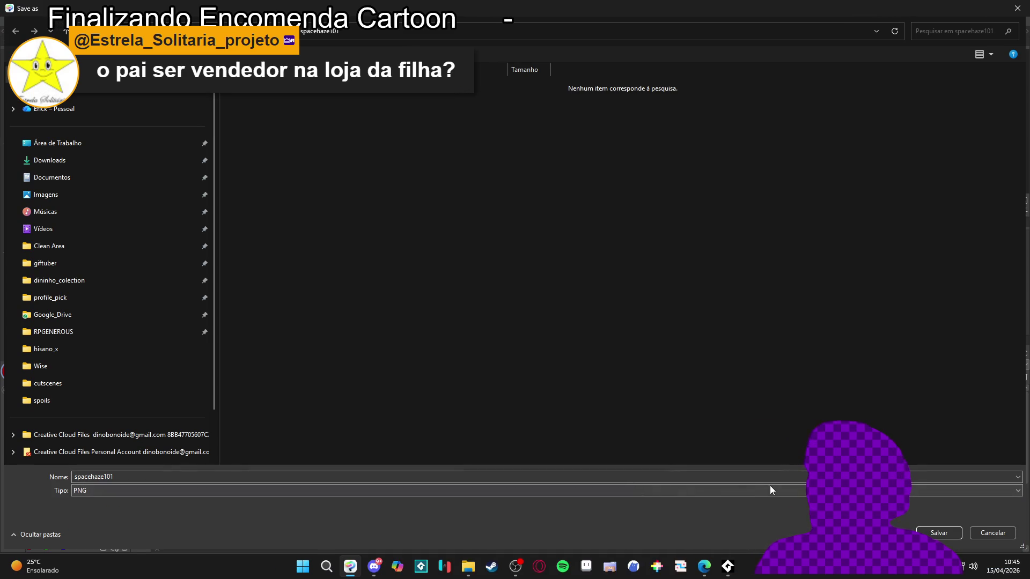
left_click(934, 533)
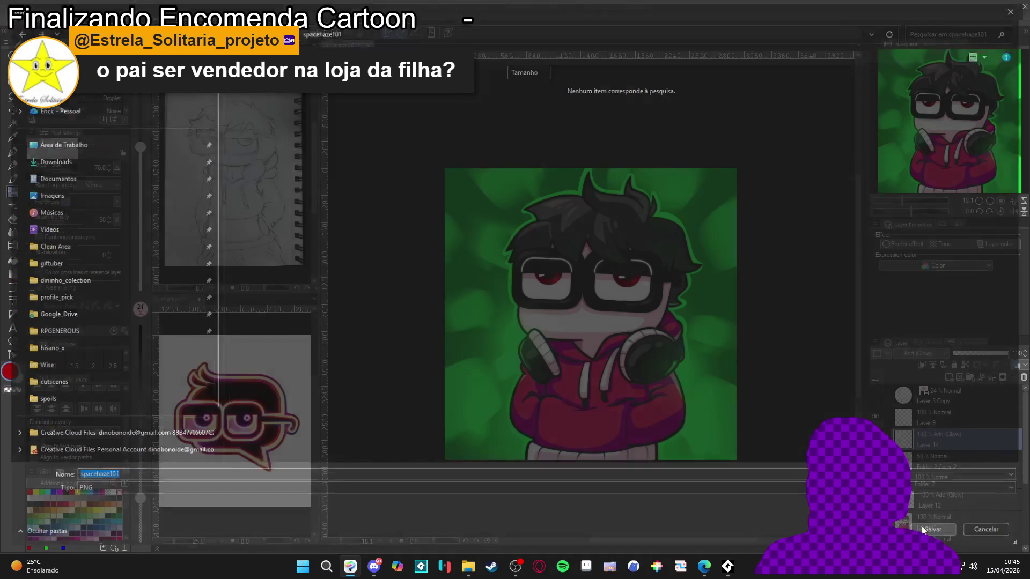
left_click(545, 212)
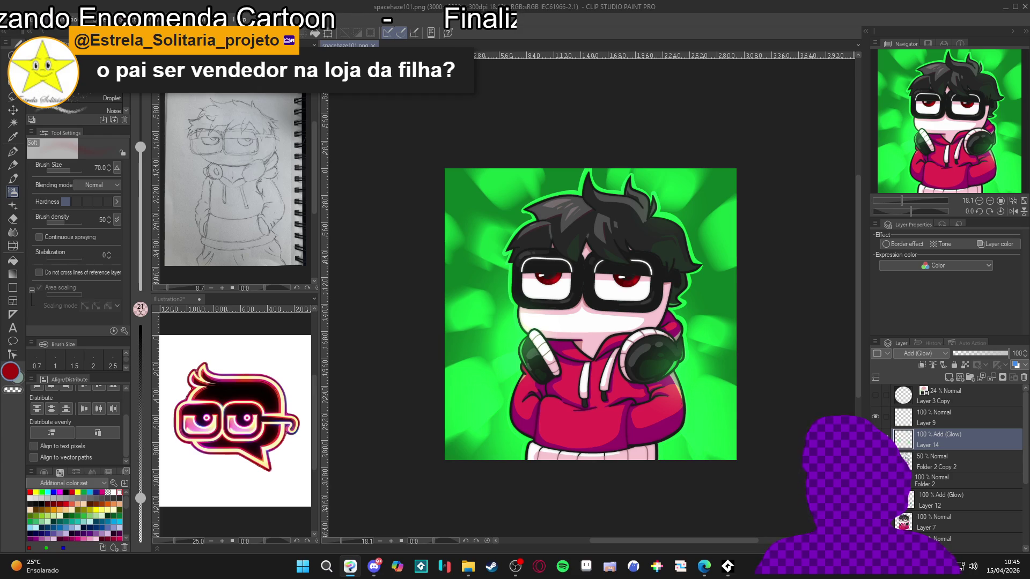
Step: Hide the two green background layers
scroll(902, 456, "down", 5)
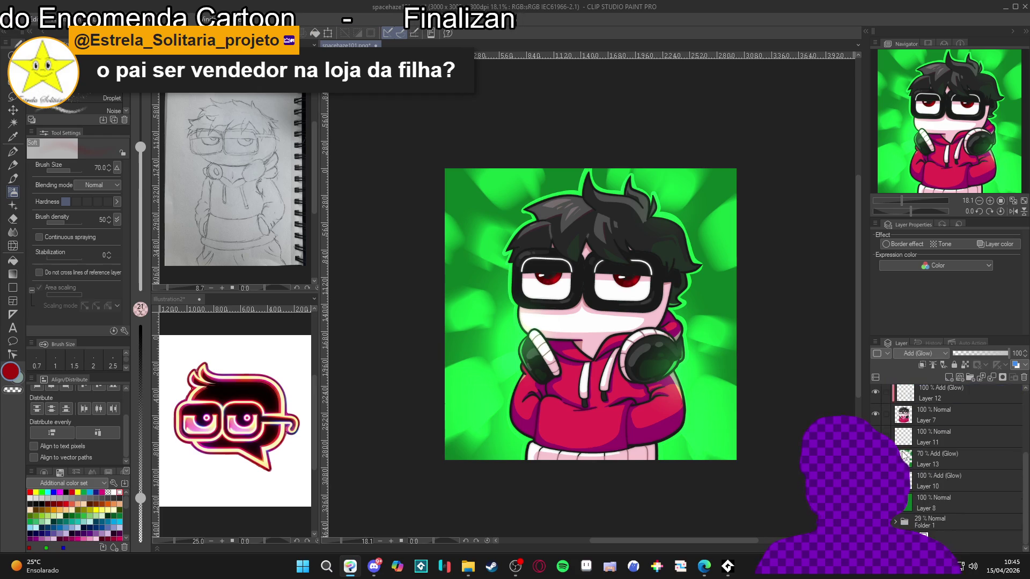
left_click(876, 459)
left_click(876, 502)
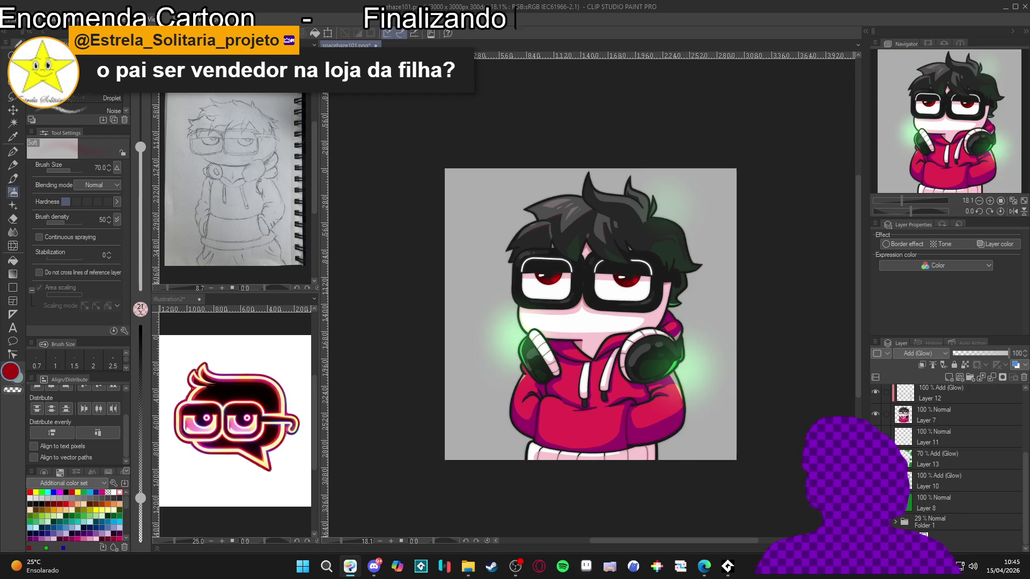
scroll(912, 456, "up", 5)
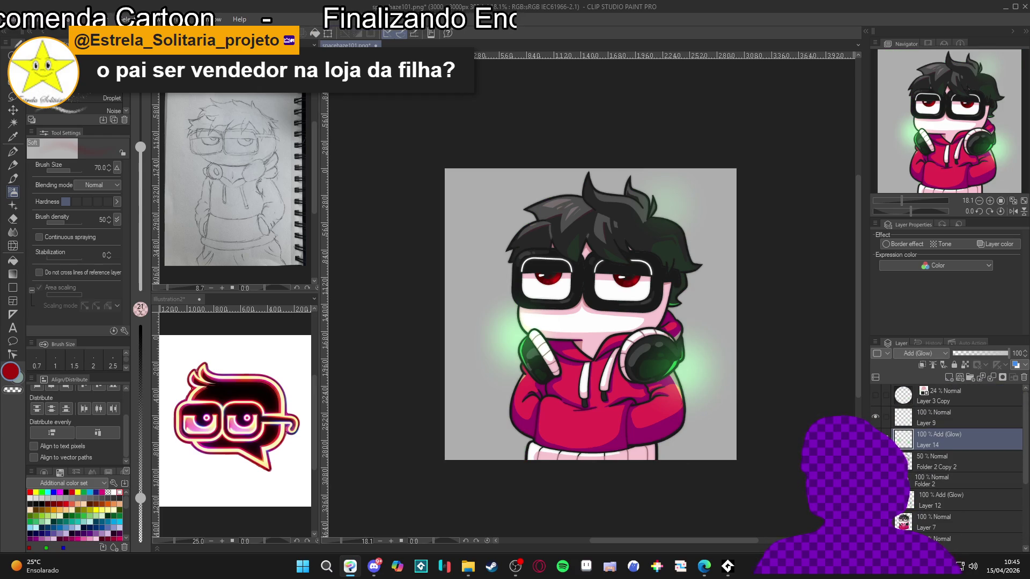
Step: Toggle Layer 14's headphone glow on and off to compare the result
left_click(875, 439)
left_click(875, 440)
left_click(875, 439)
left_click(875, 440)
left_click(875, 439)
left_click(875, 439)
left_click(875, 439)
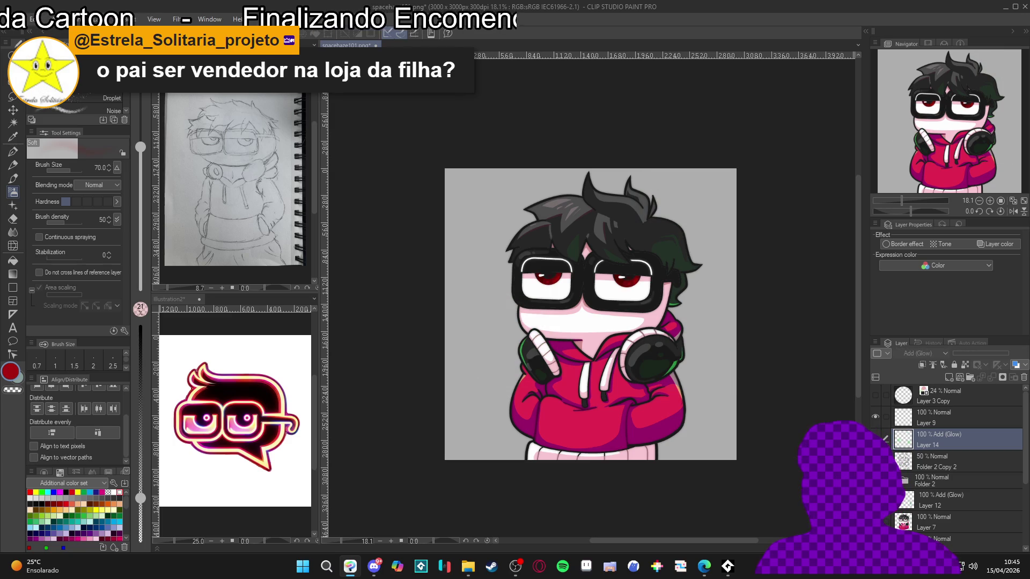
left_click(875, 439)
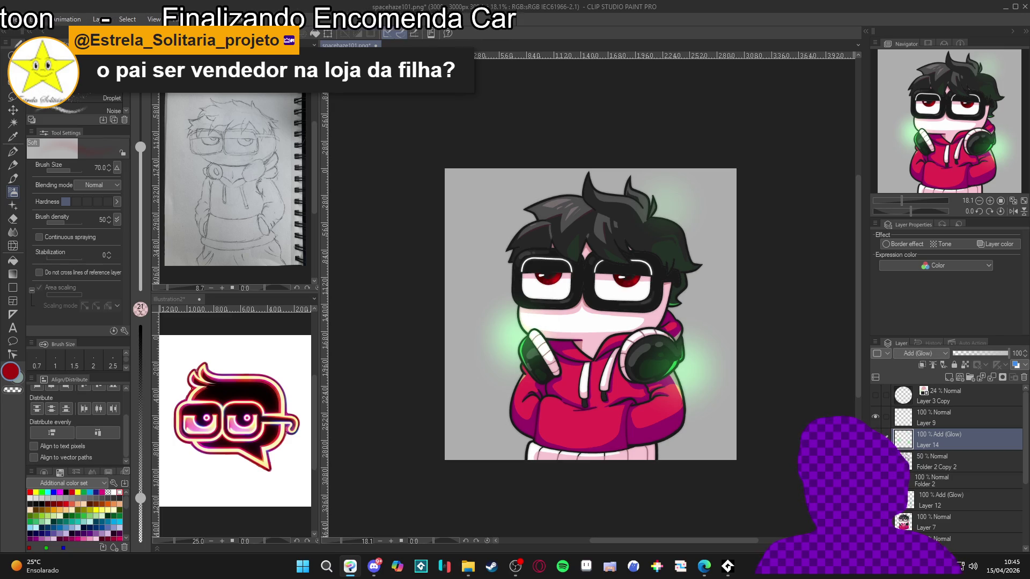
Step: Make Folder 2 the active layer and select the grey background area with the auto-select tool
left_click(894, 480)
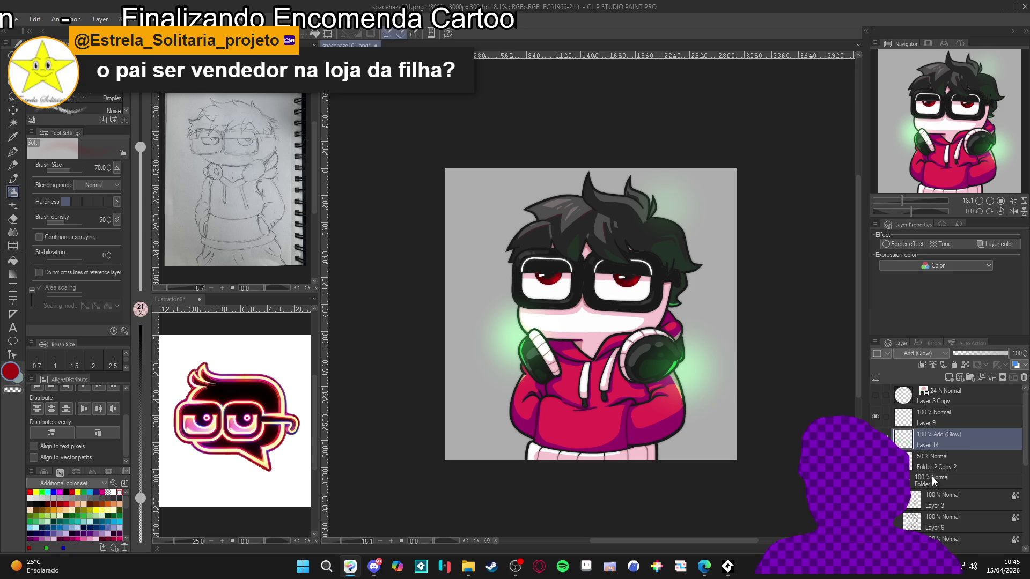
left_click(934, 481)
left_click(911, 481)
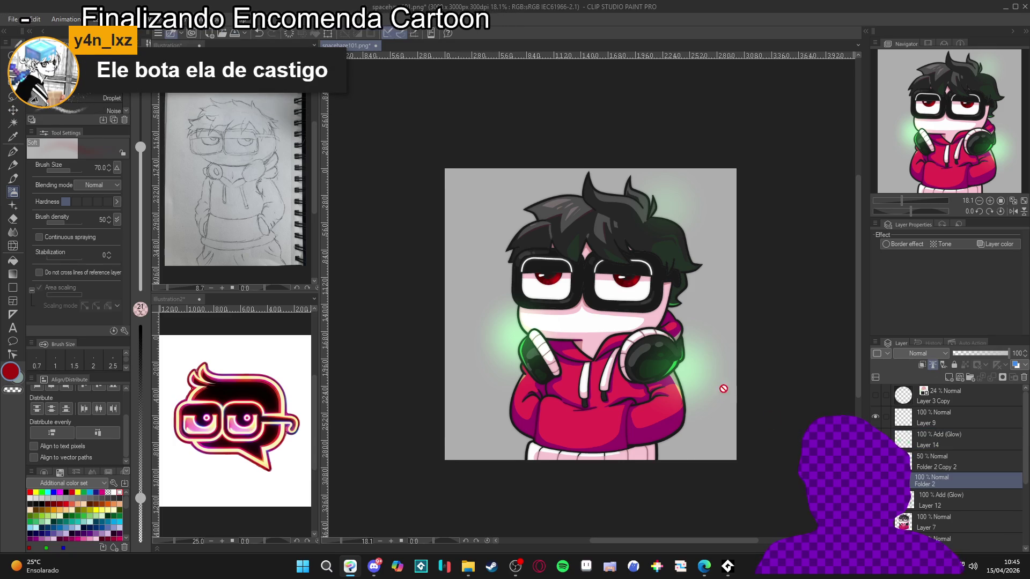
key("w")
left_click(730, 413)
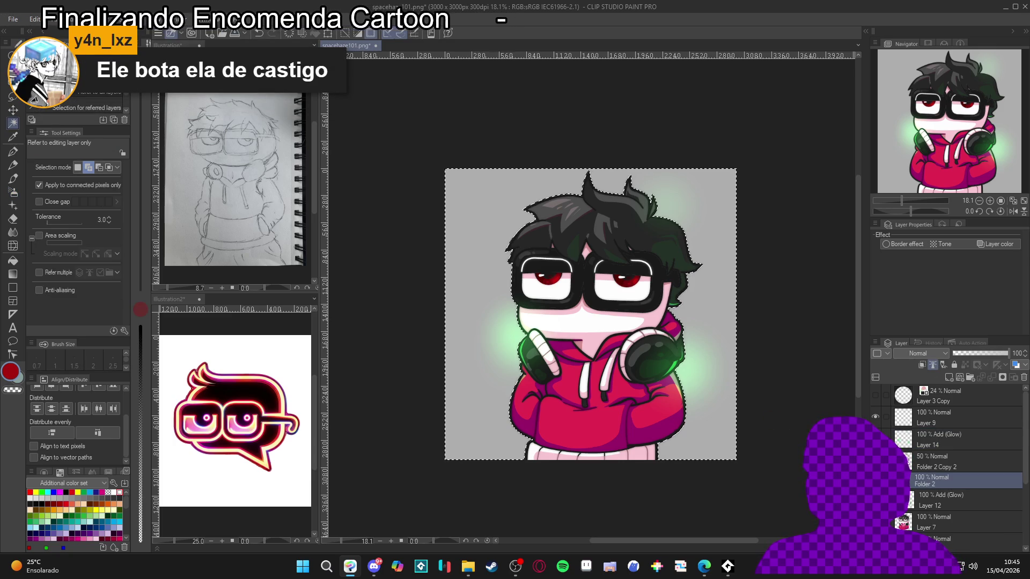
left_click(937, 440)
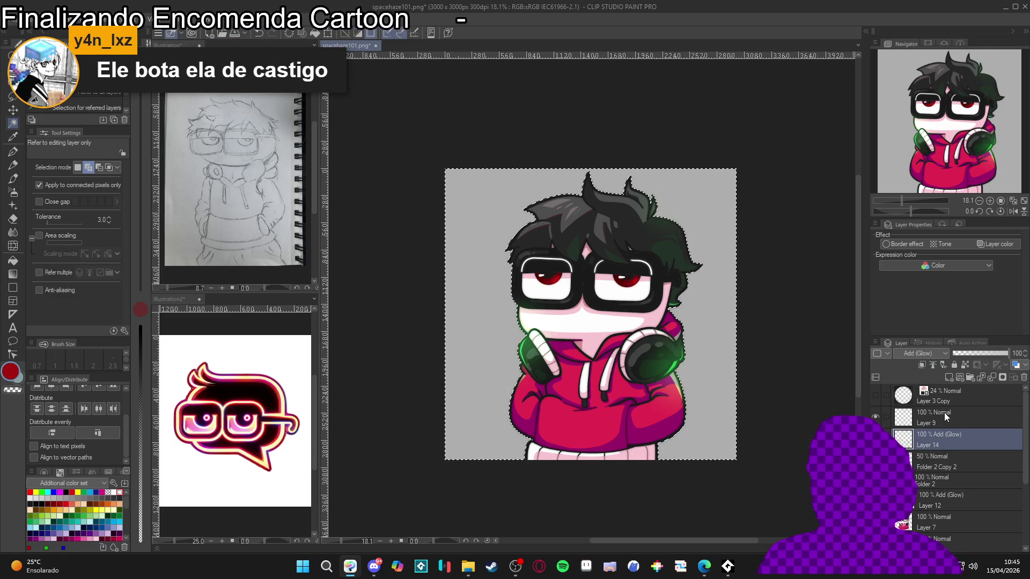
key("ctrl+d")
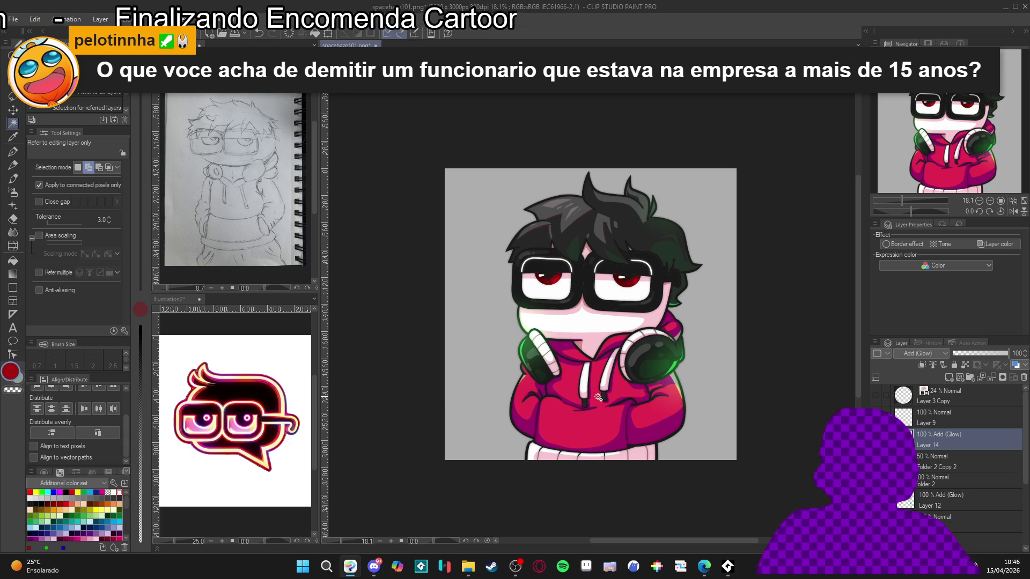
scroll(628, 322, "up", 3)
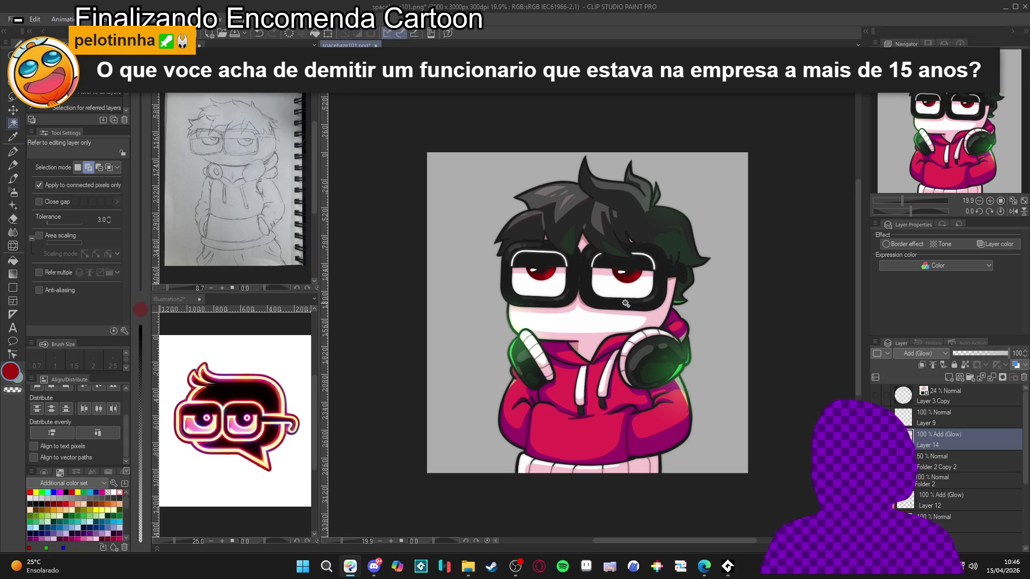
scroll(631, 293, "up", 1)
scroll(631, 286, "down", 2)
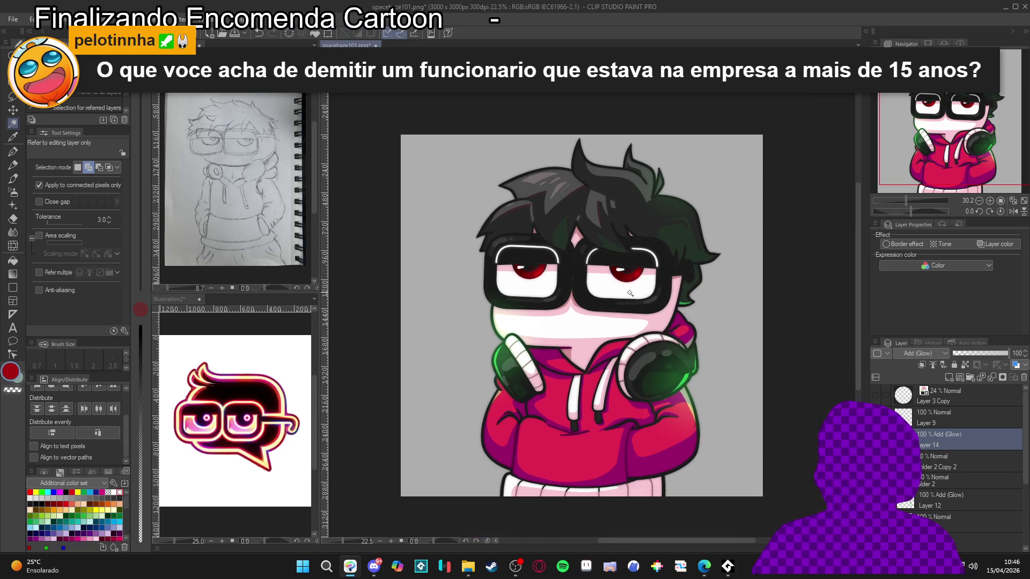
scroll(634, 280, "up", 1)
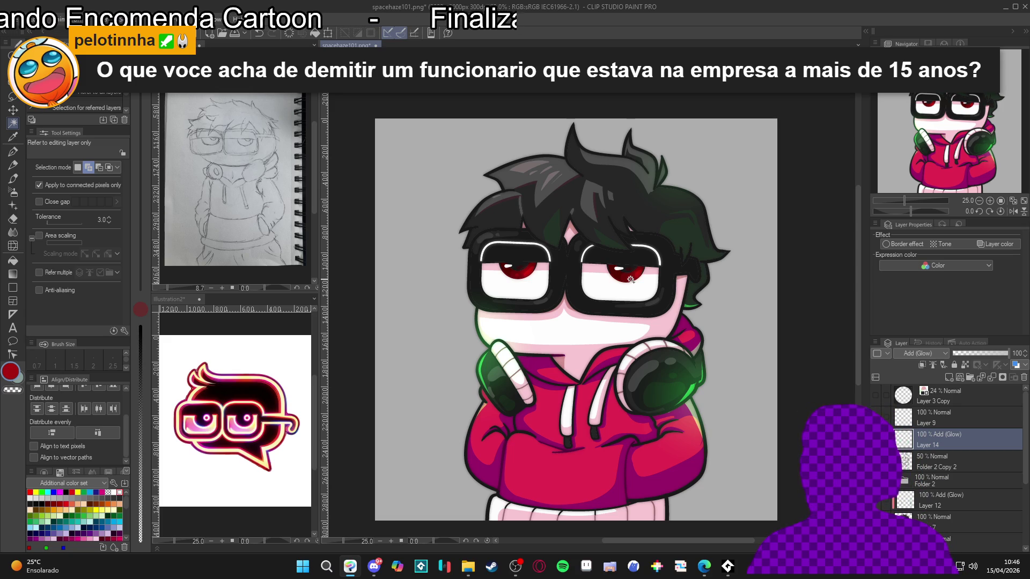
scroll(630, 279, "down", 1)
scroll(631, 280, "up", 1)
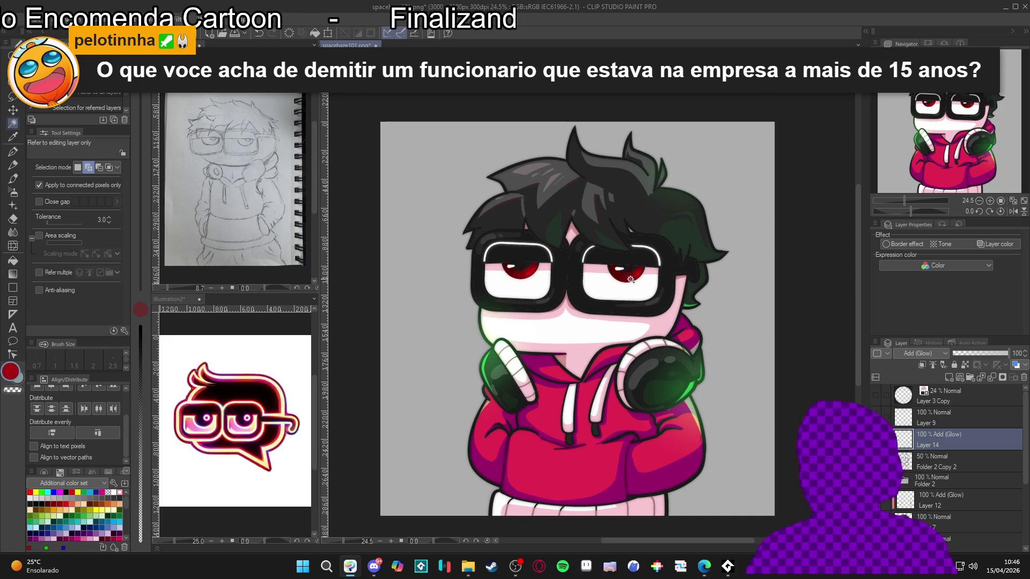
scroll(615, 532, "up", 3)
scroll(612, 533, "down", 2)
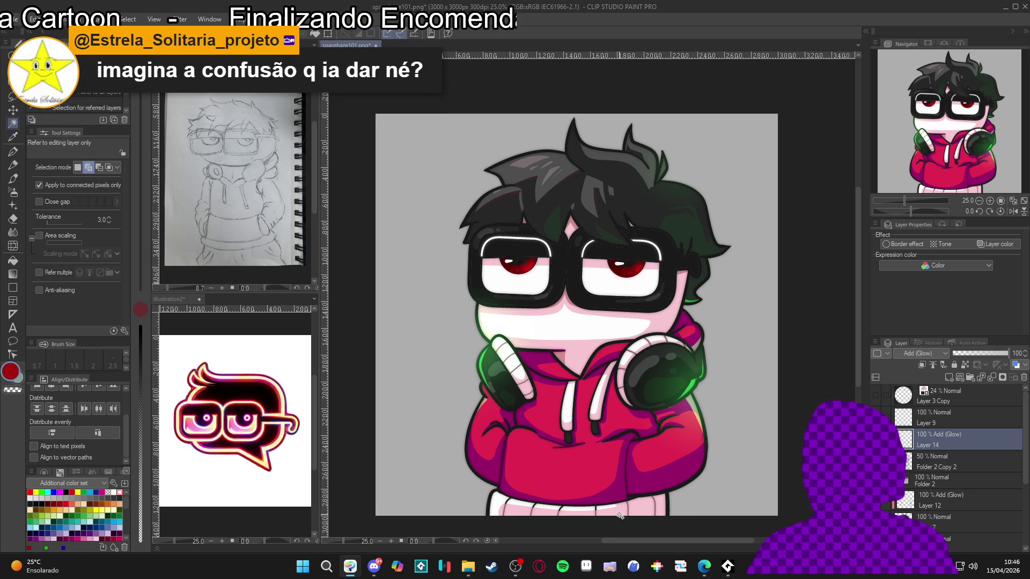
scroll(581, 528, "up", 1)
scroll(581, 528, "down", 1)
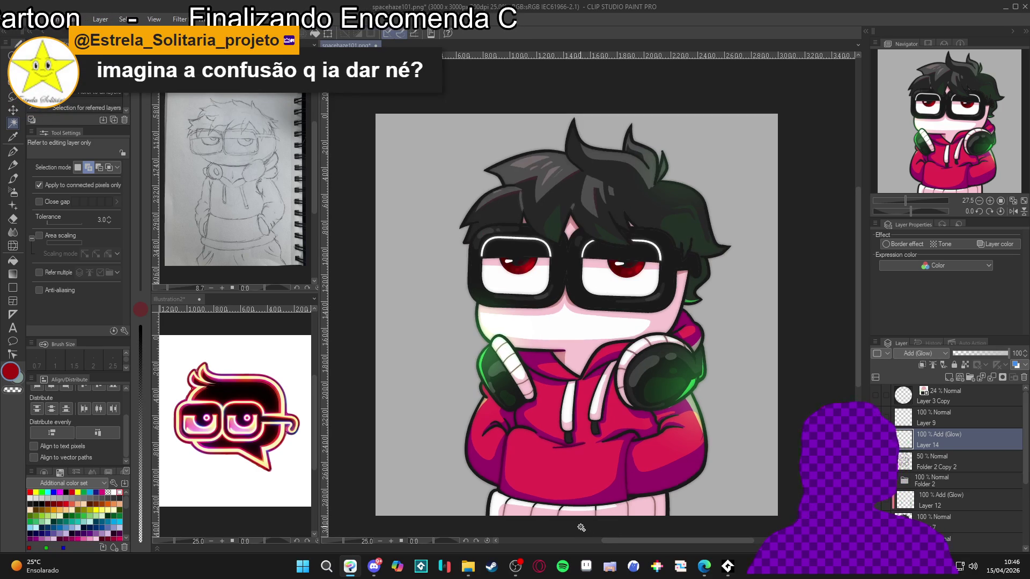
scroll(581, 527, "down", 1)
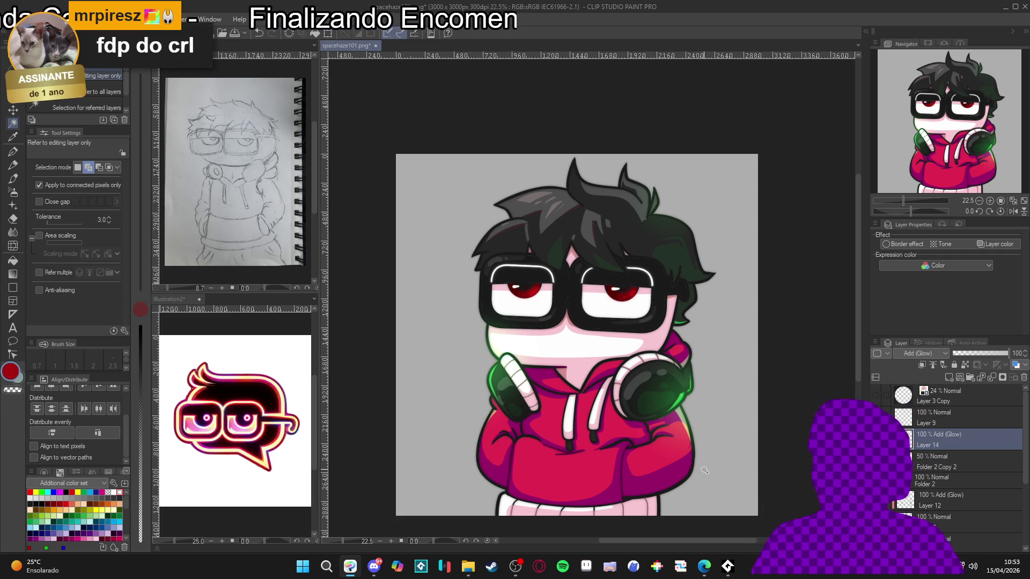
Step: Hide the grey background layer, select the bottom layer and switch to the Fill tool
scroll(935, 484, "down", 5)
left_click(875, 524)
scroll(912, 483, "up", 5)
scroll(949, 467, "up", 4)
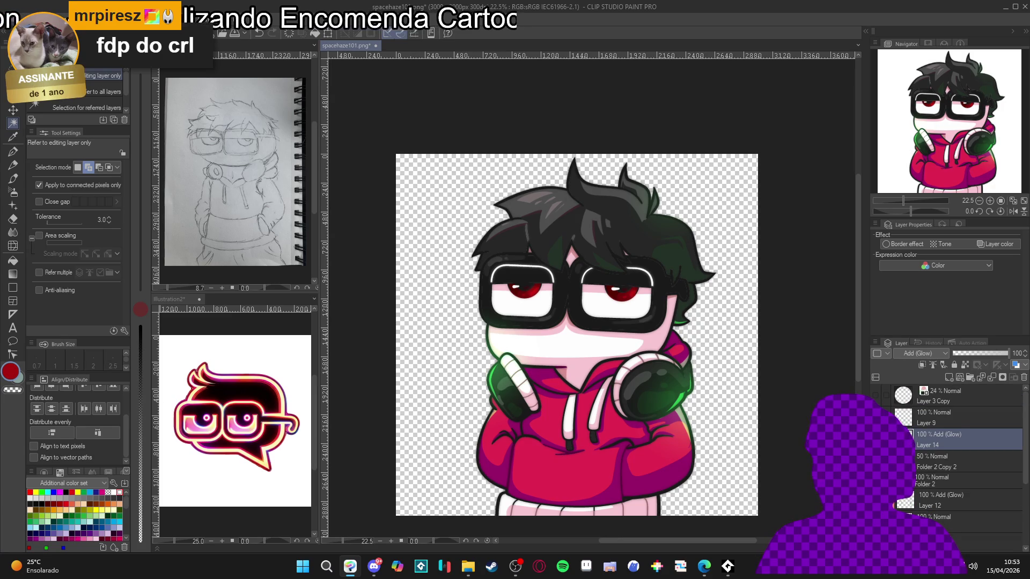
left_click(934, 520)
key("g")
scroll(661, 293, "up", 3)
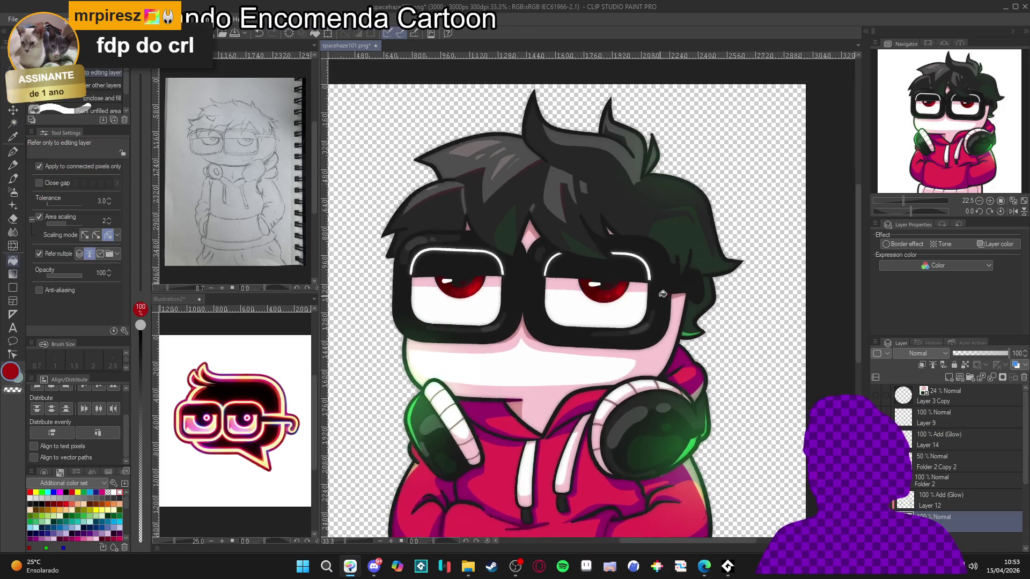
scroll(949, 456, "down", 5)
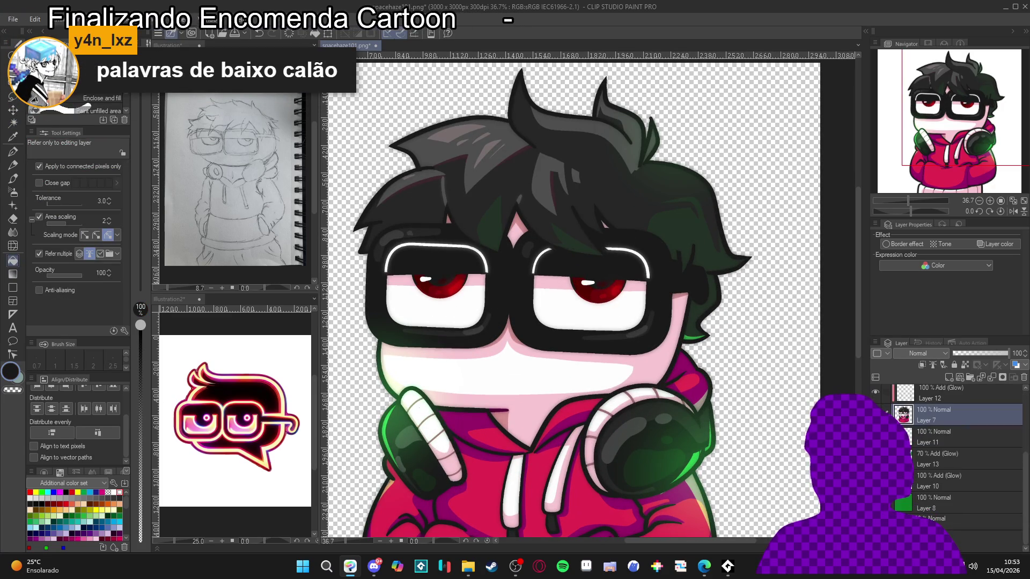
left_click(783, 134)
scroll(653, 340, "down", 3)
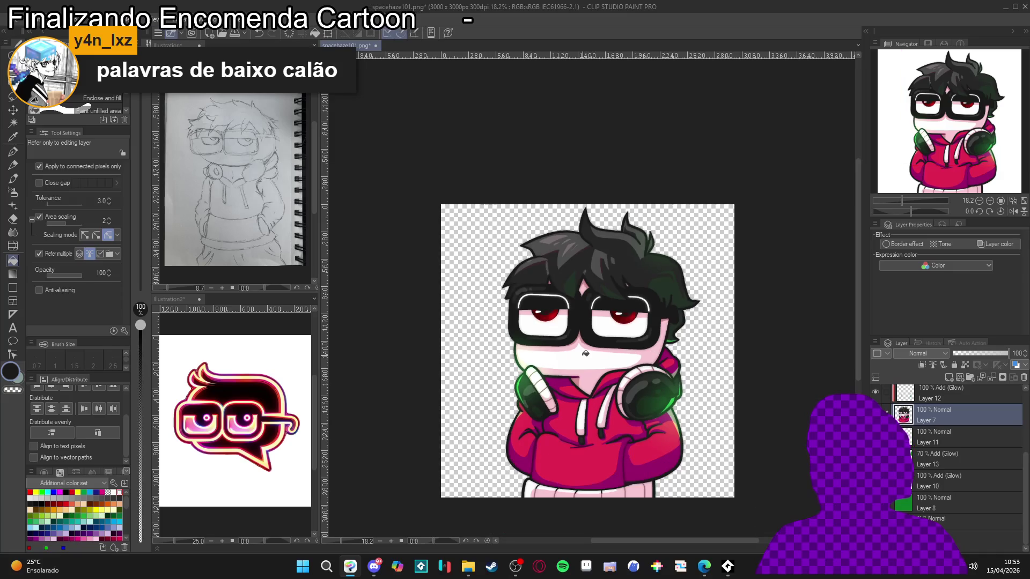
Step: Save the artwork as a PNG named spacehaze101_transp
left_click(11, 7)
left_click(32, 127)
key("Right")
type("_t")
type("witch")
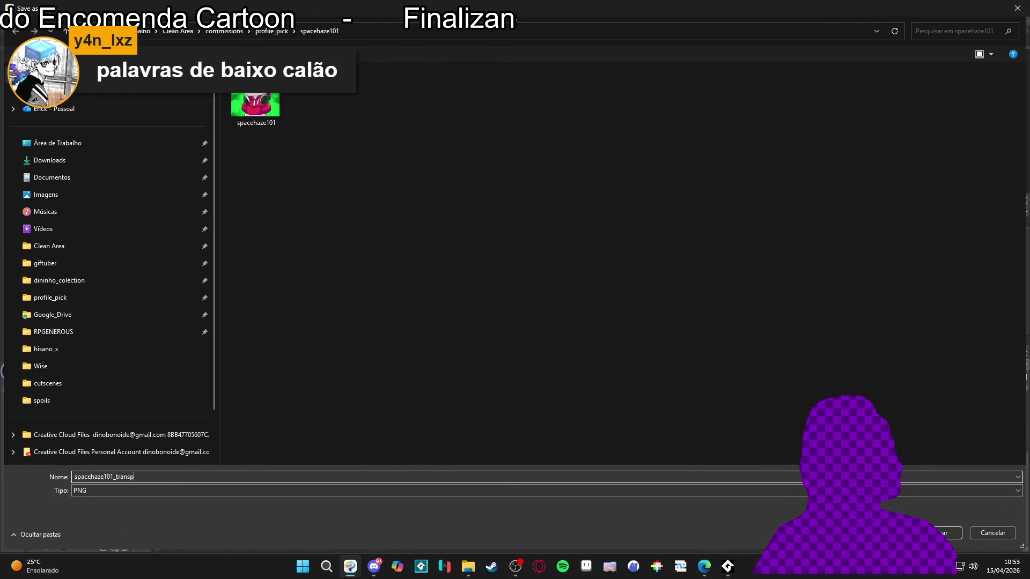
key("Return")
key("Return")
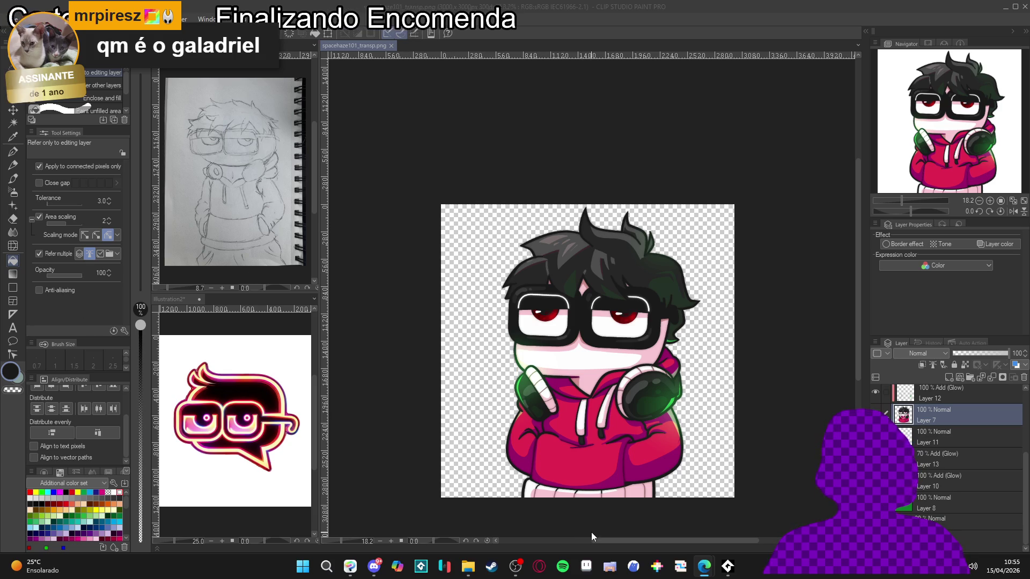
scroll(590, 532, "up", 2)
scroll(591, 529, "down", 1)
scroll(591, 526, "up", 1)
scroll(591, 522, "up", 1)
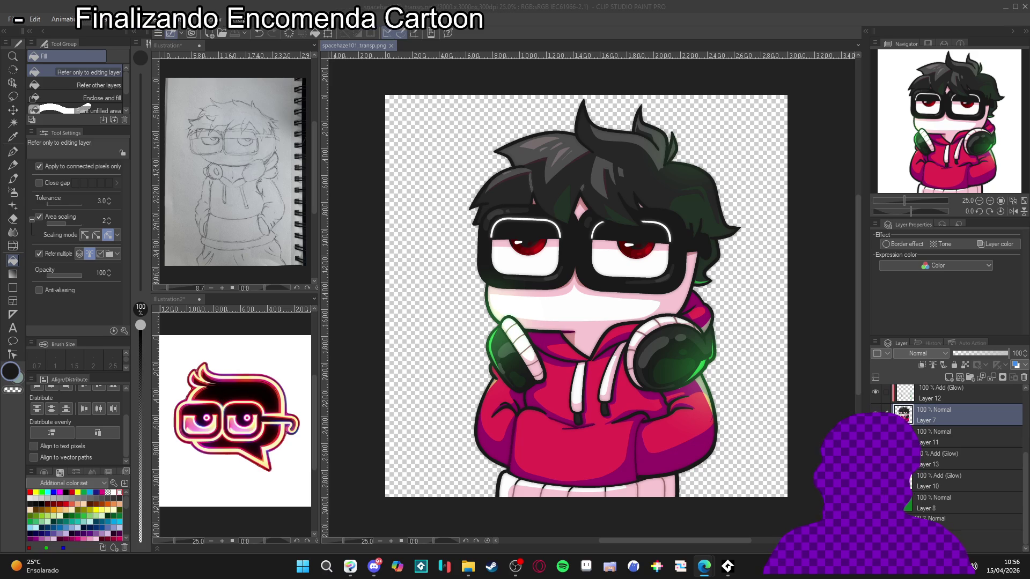
Step: Check the exports in profile_pick > spacehaze101 in File Explorer, then return to Clip Studio Paint
left_click(468, 574)
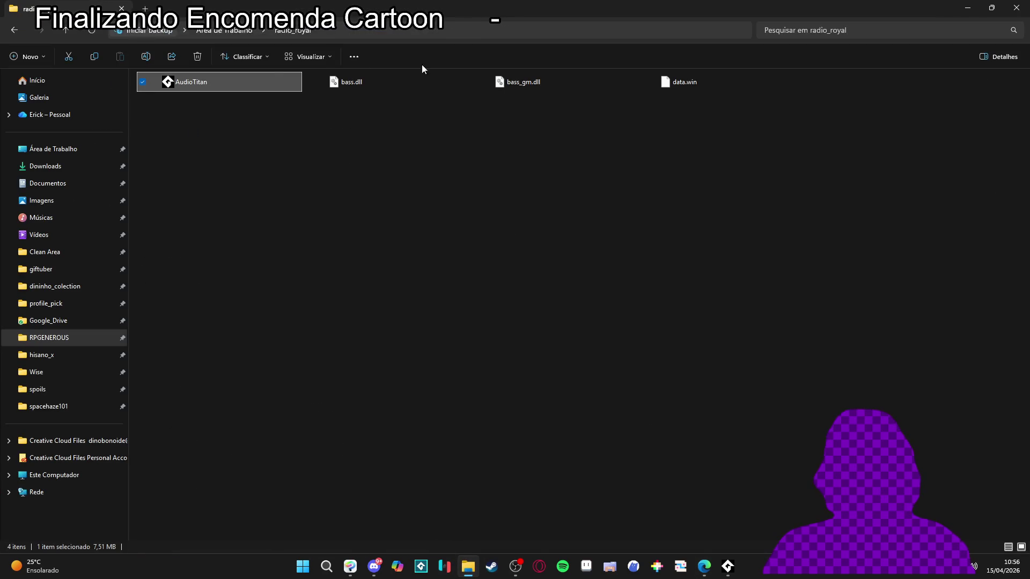
left_click(53, 303)
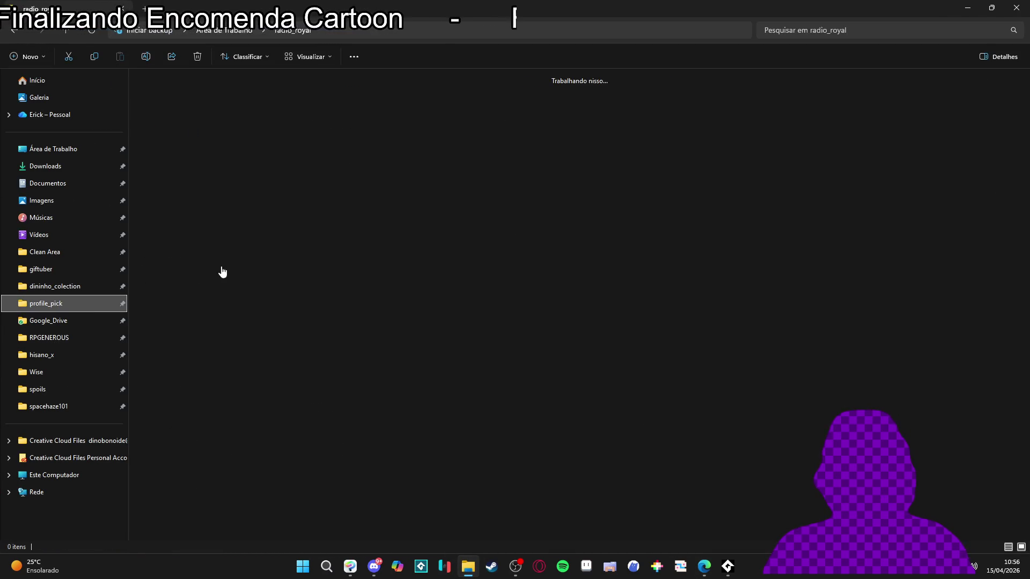
double_click(343, 217)
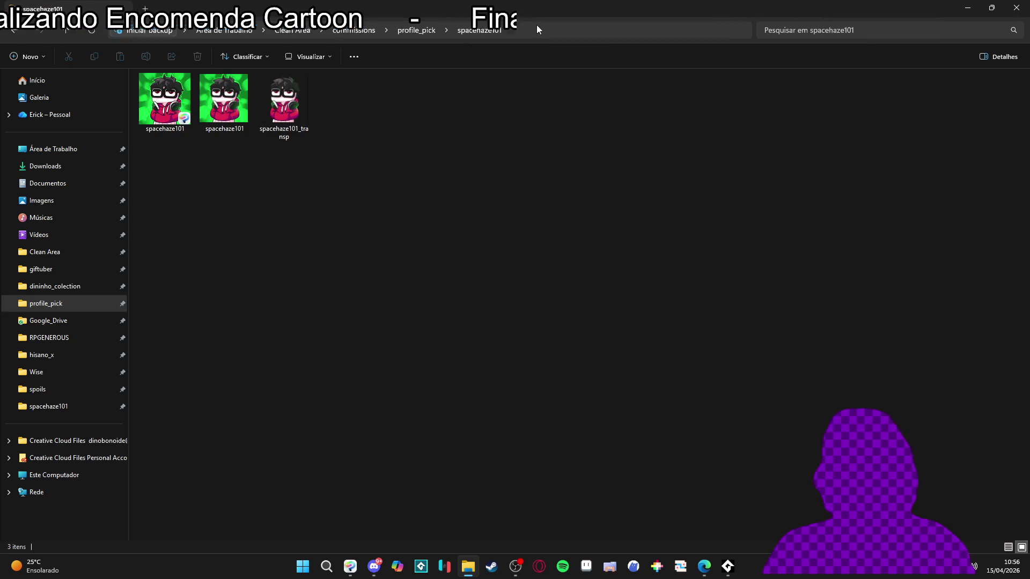
left_click(536, 25)
key("alt+Tab")
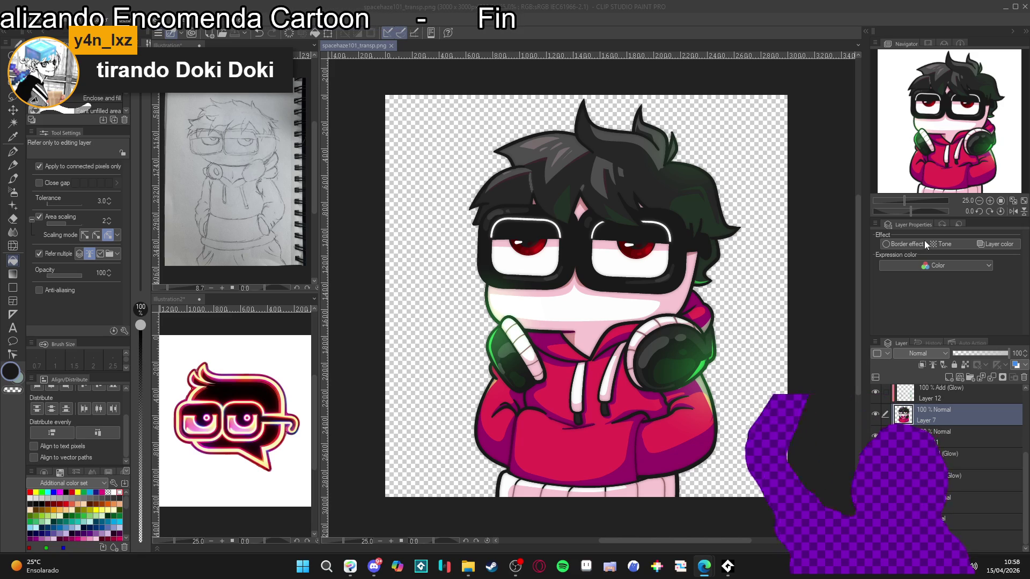
Step: Minimize Clip Studio Paint and bring the Steam store to the front
left_click(1004, 7)
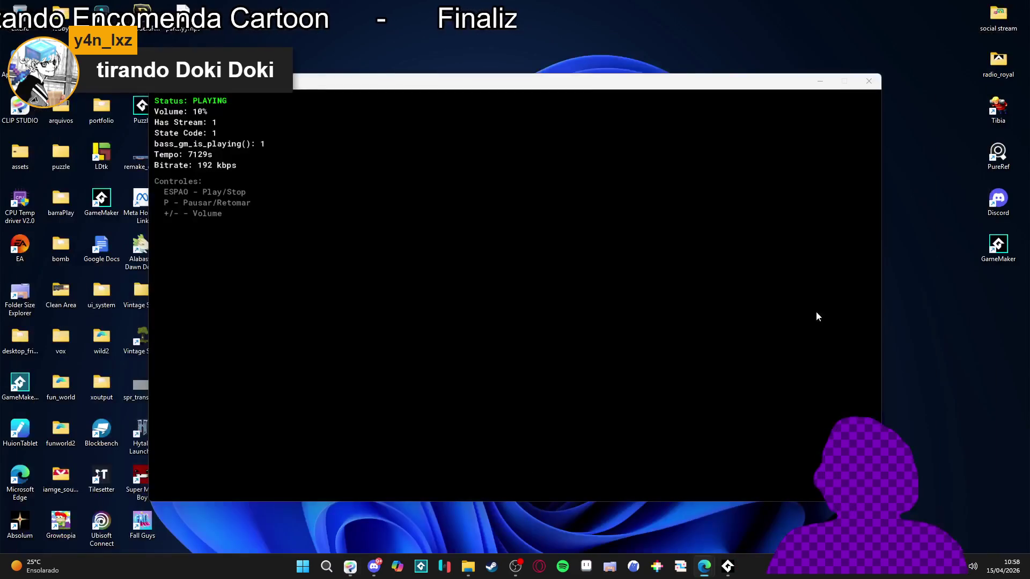
left_click(491, 567)
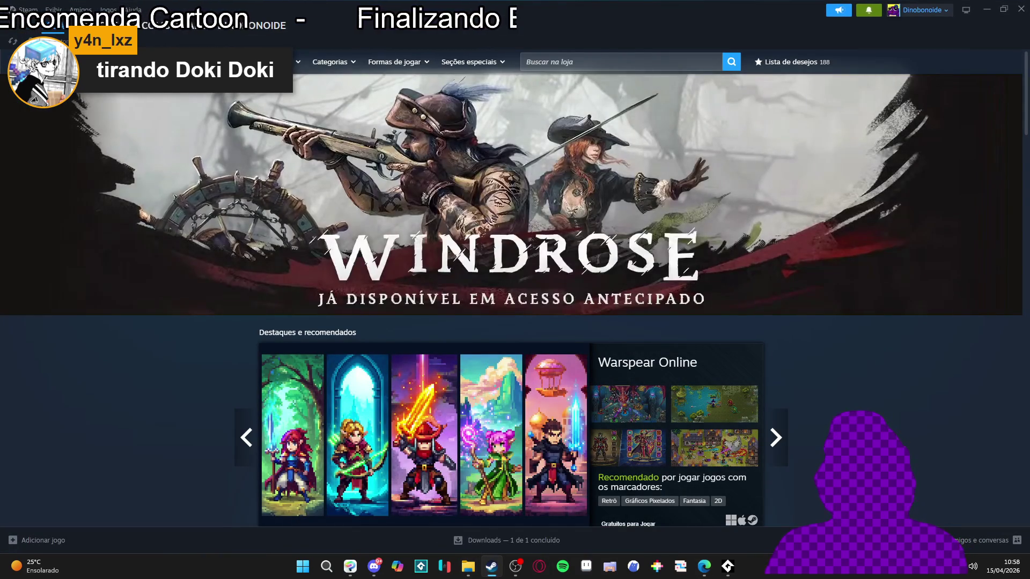
Step: Filter the Steam library to Softwares only and launch SpriteMancer
left_click(102, 25)
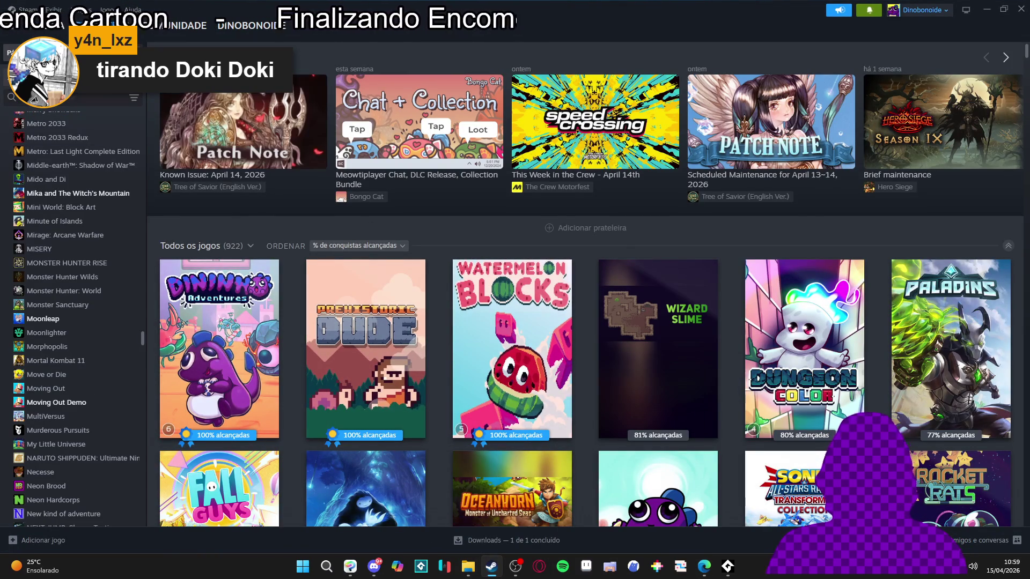
left_click(65, 77)
left_click(38, 108)
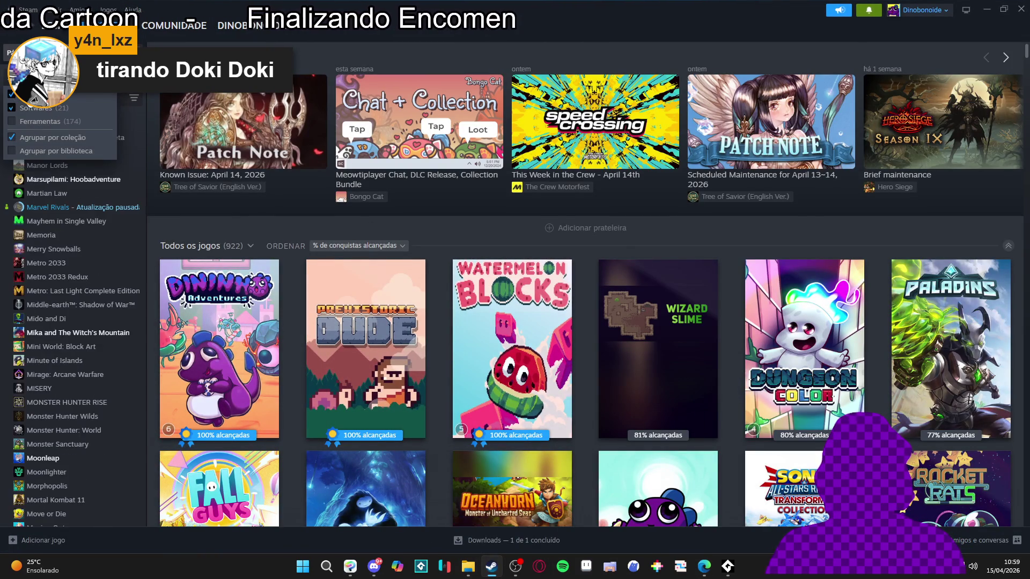
left_click(152, 175)
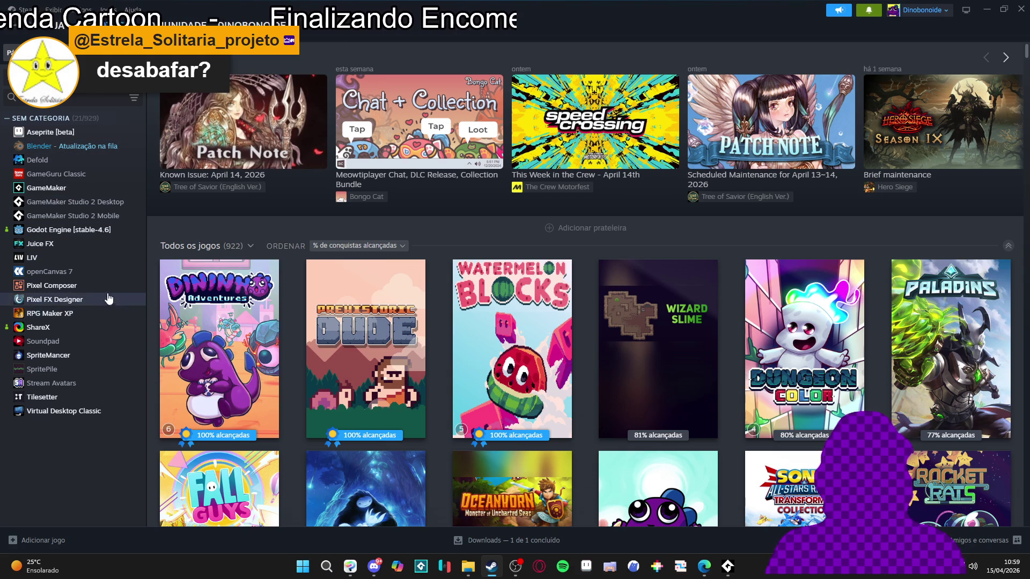
left_click(97, 357)
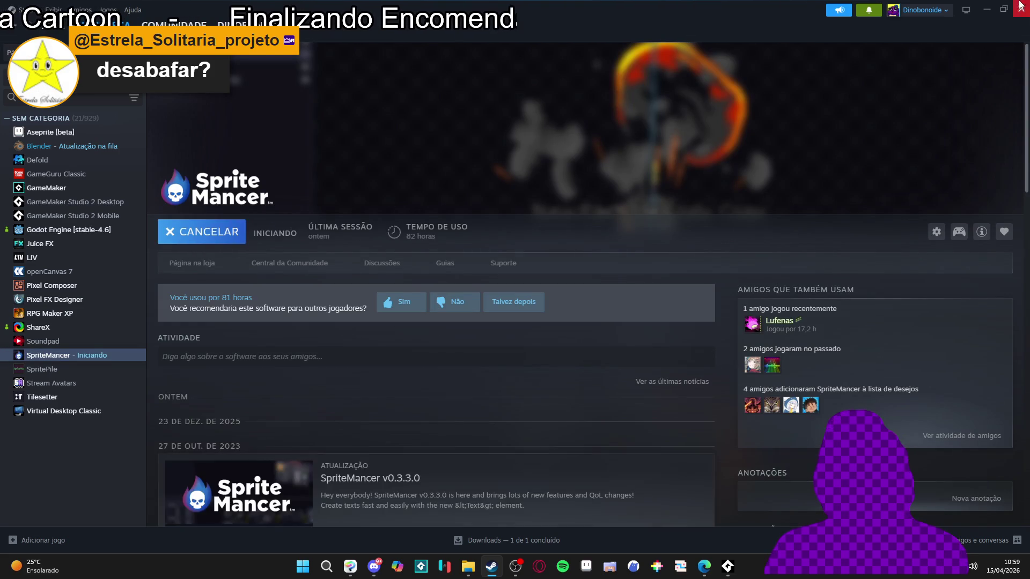
left_click(986, 9)
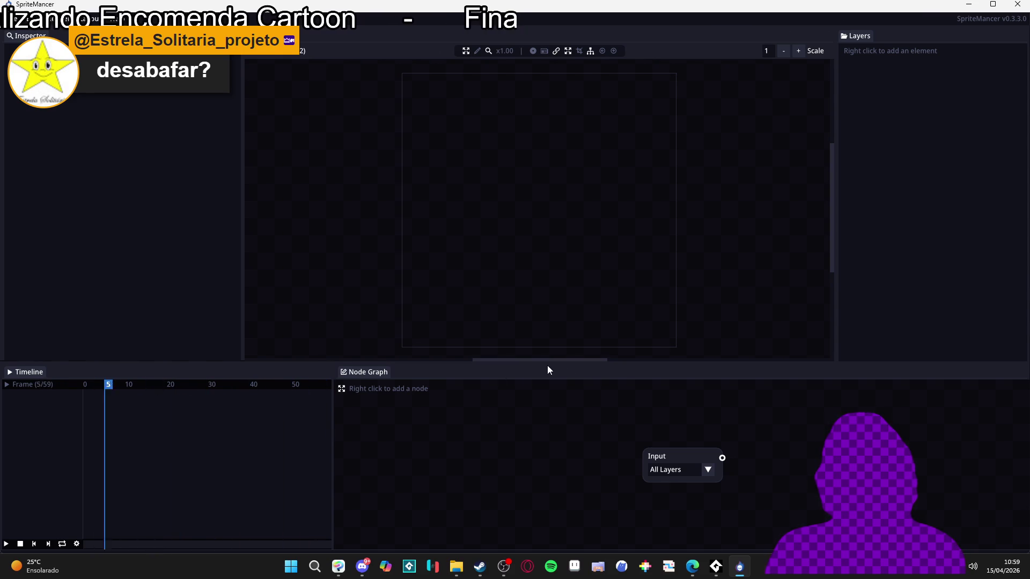
Step: Shrink SpriteMancer's bottom and Inspector panels to enlarge the preview, then right-click SpriteMancer in Steam
left_click_drag(644, 361, 641, 375)
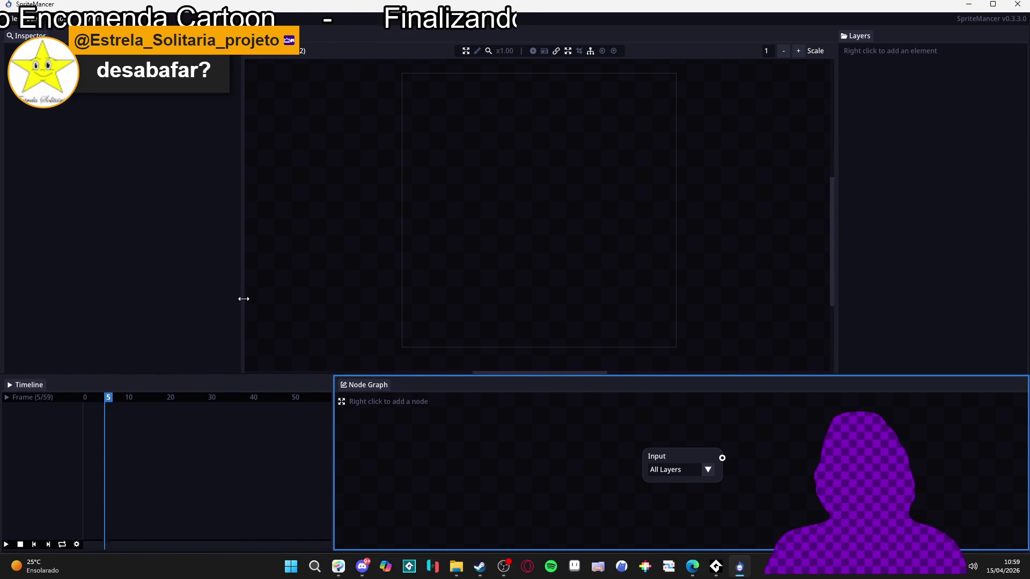
left_click_drag(242, 299, 226, 307)
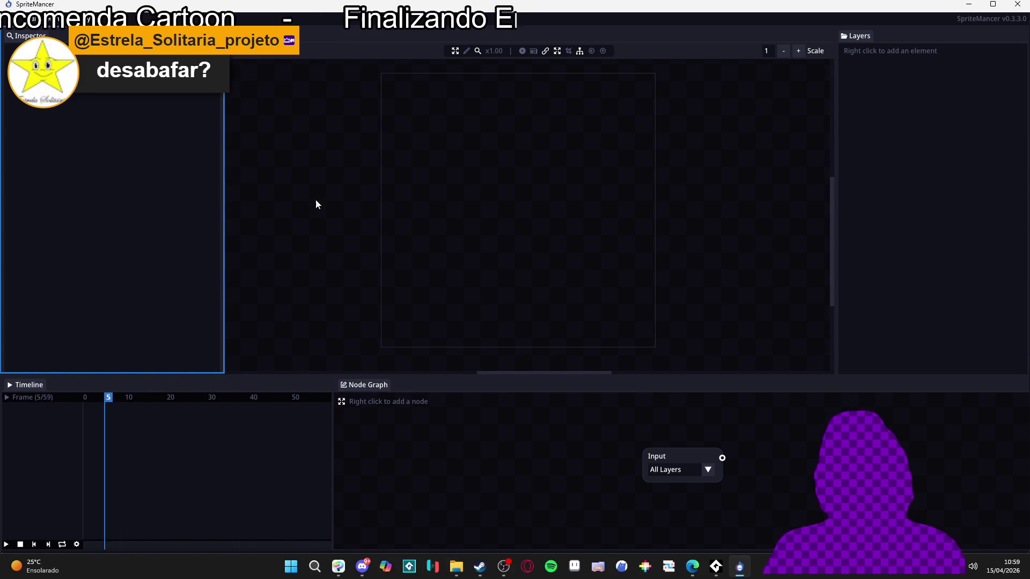
key("alt+Tab")
right_click(95, 355)
Step: Open SpriteMancer's Propriedades and open its install folder via Arquivos instalados > Explorar
mouse_move(129, 417)
left_click(129, 437)
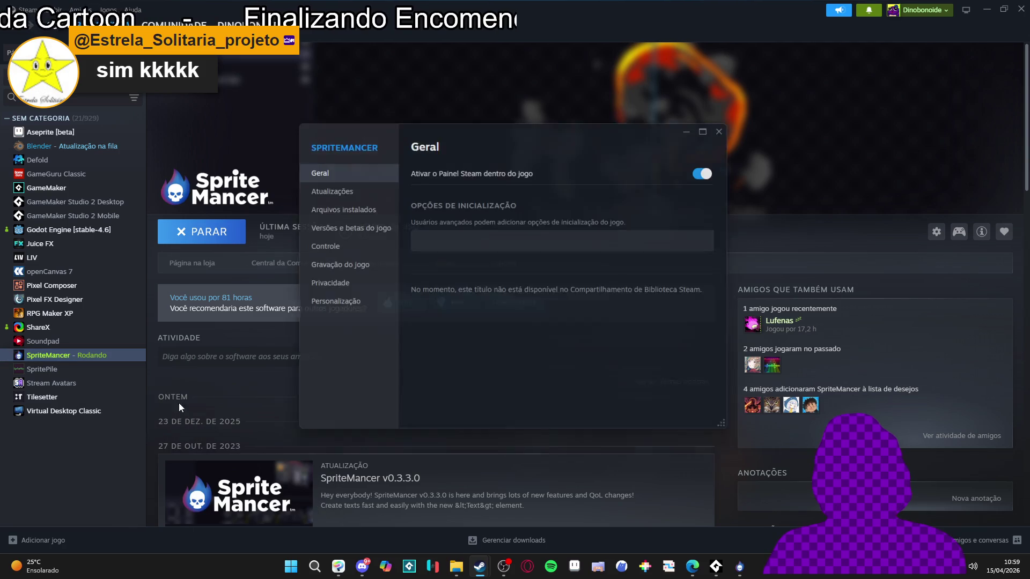
left_click(360, 208)
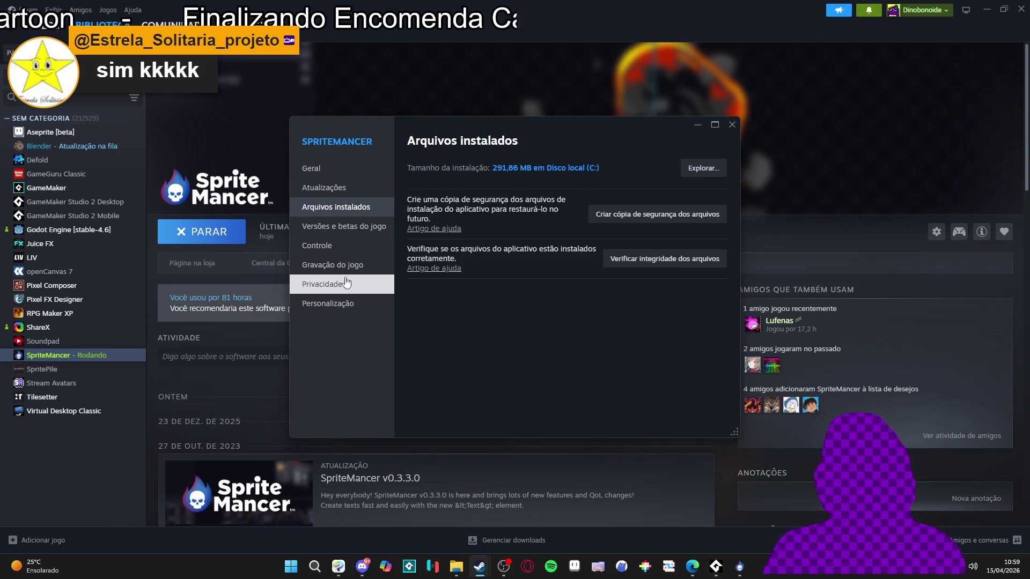
left_click(351, 227)
left_click(364, 244)
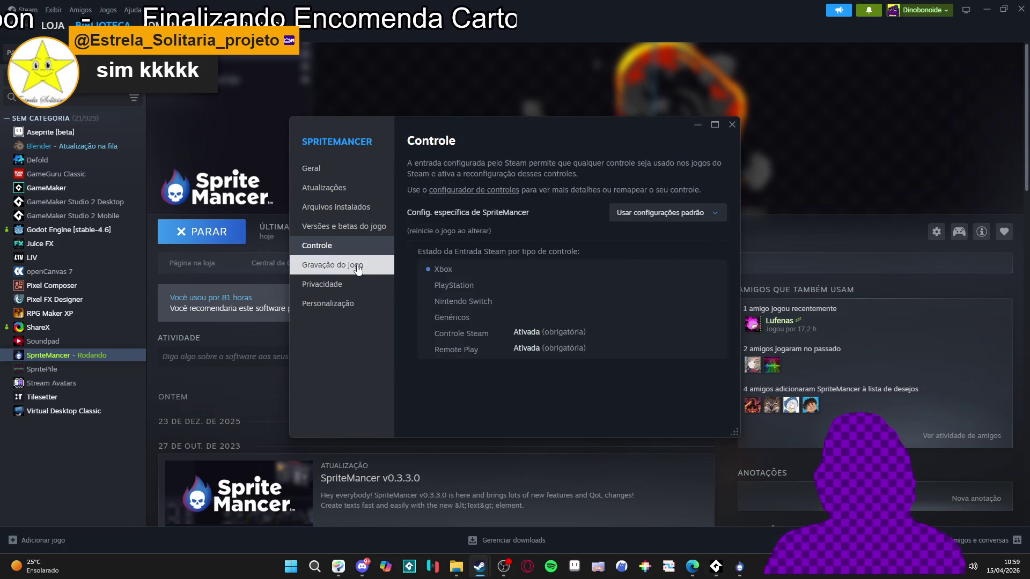
left_click(358, 267)
left_click(339, 213)
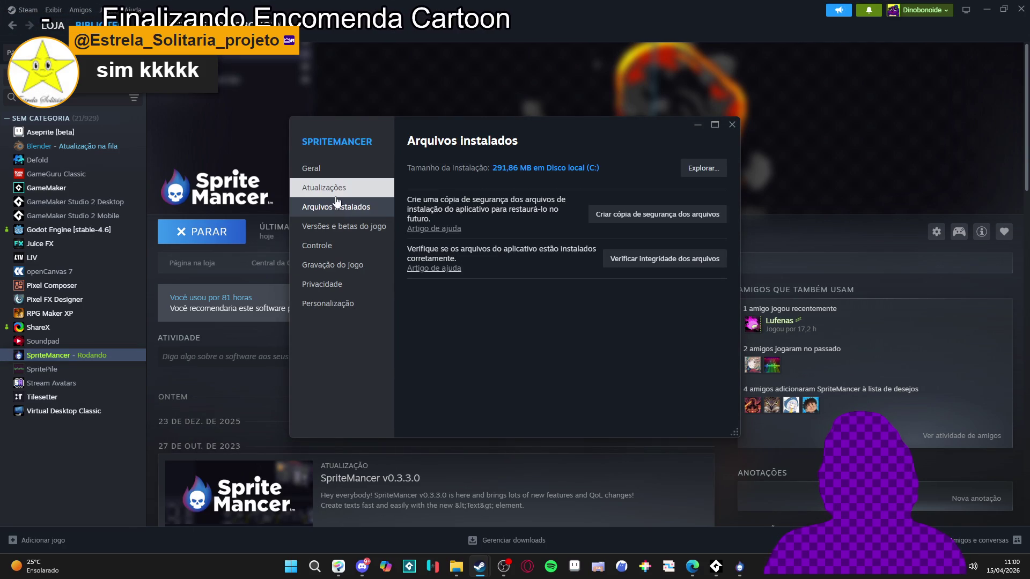
left_click(703, 168)
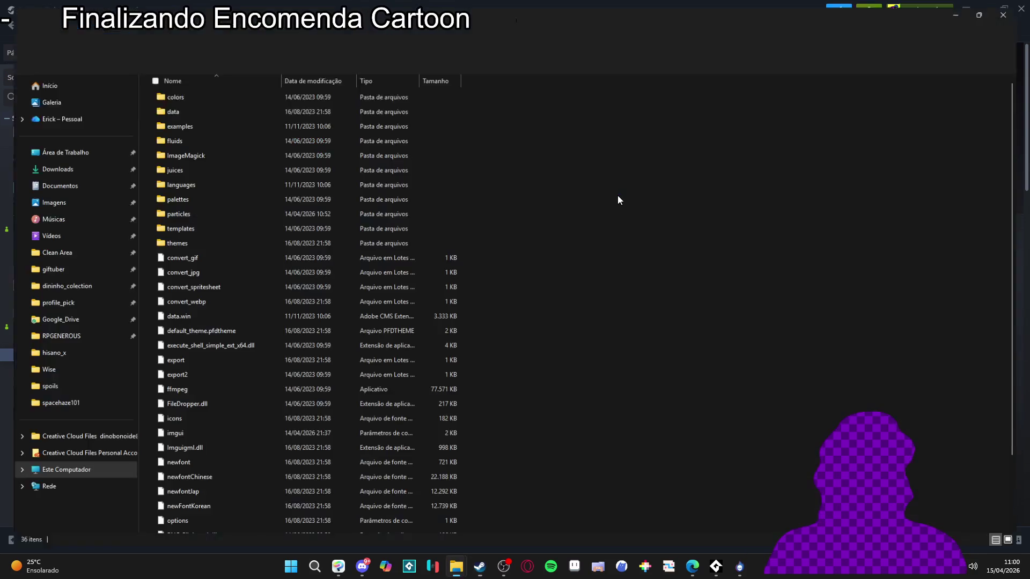
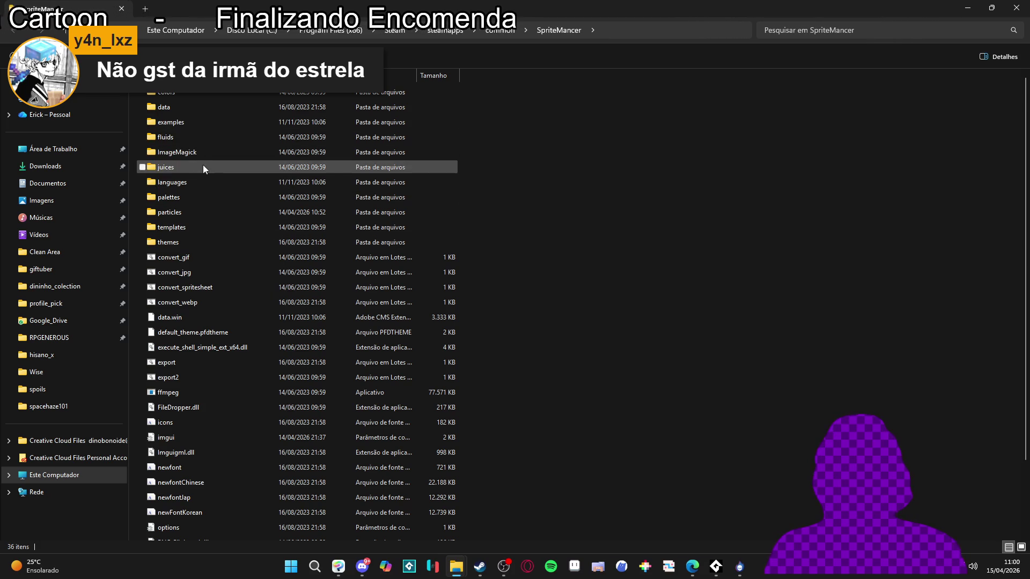
Step: Open particles > 05_Extra and scroll through its particle thumbnails before switching to Steam
mouse_move(202, 169)
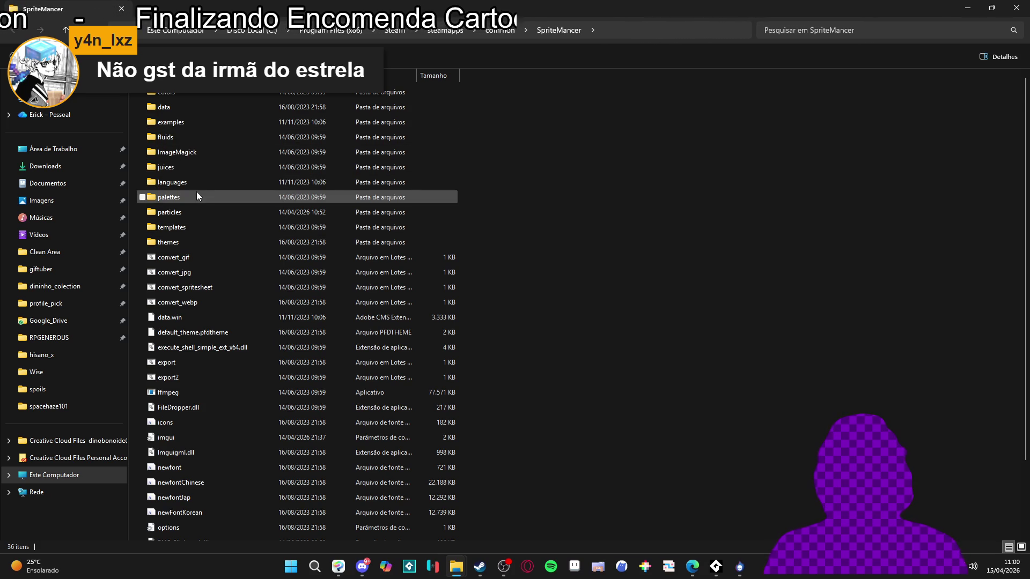
double_click(181, 211)
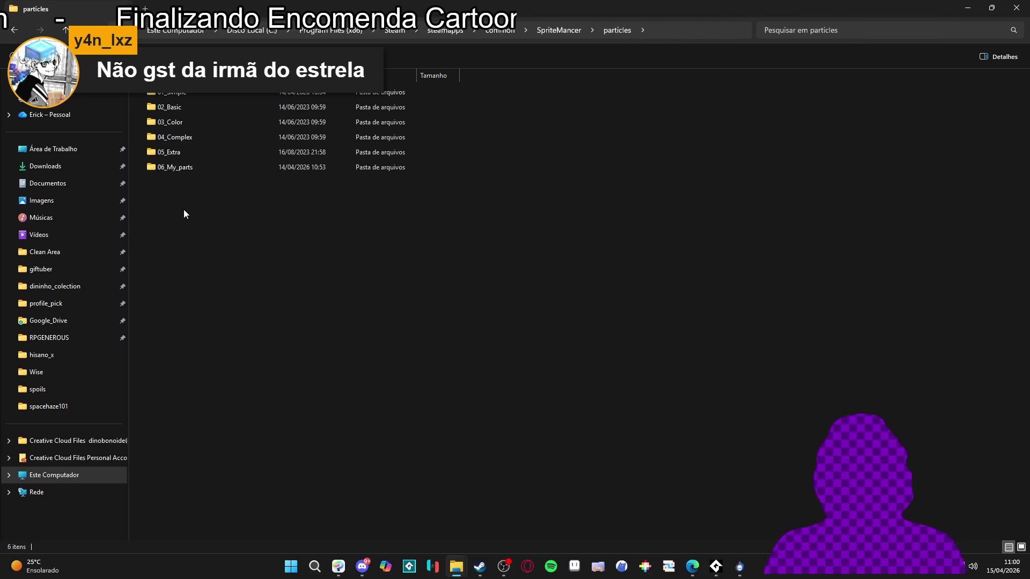
double_click(195, 155)
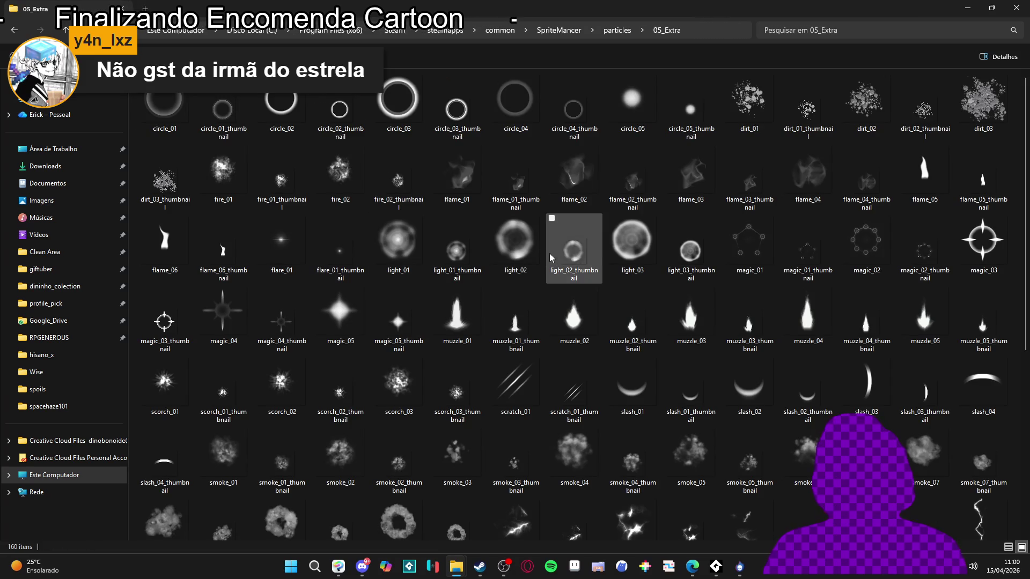
scroll(517, 249, "down", 5)
scroll(517, 248, "up", 5)
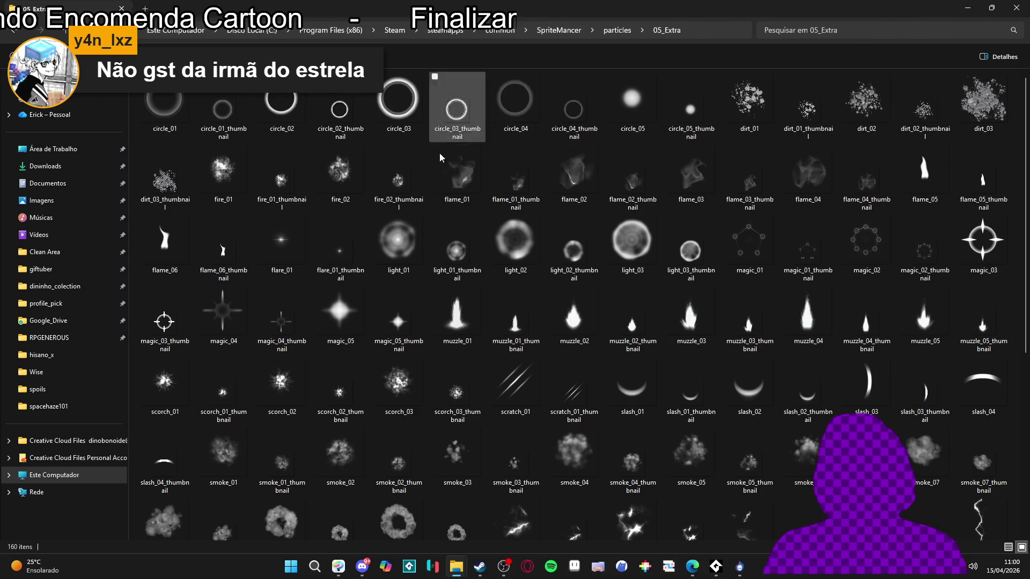
scroll(375, 408, "down", 5)
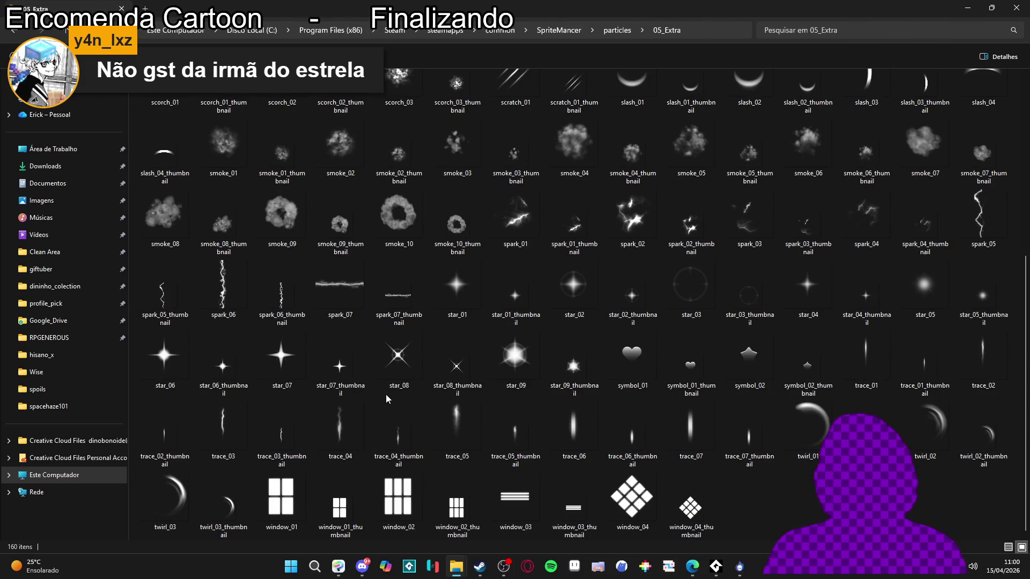
scroll(386, 399, "up", 10)
key("alt+Tab")
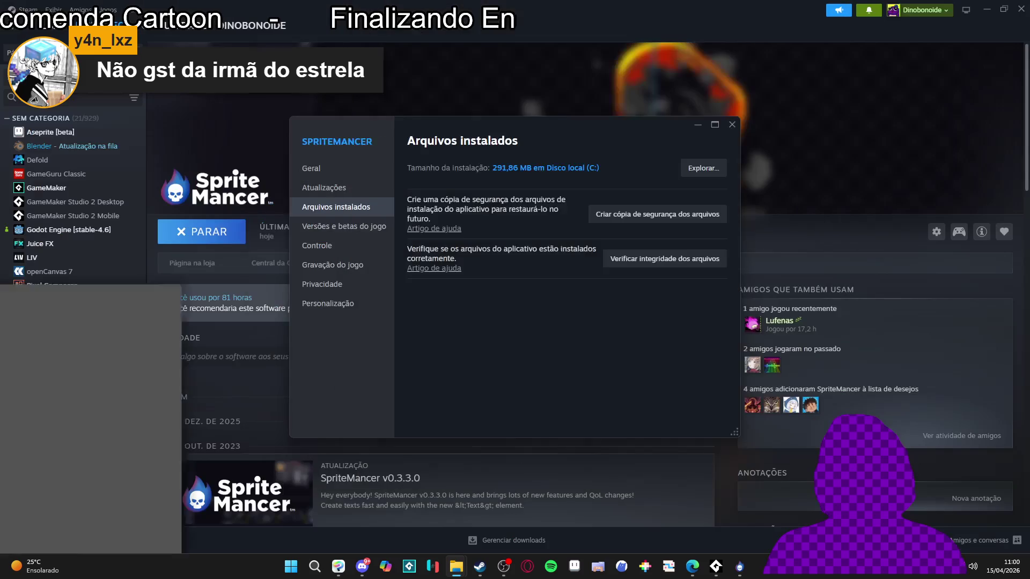
Step: Close Steam's SpriteMancer properties and browse RPGENEROUS's vfx folder in Explorer
left_click(732, 124)
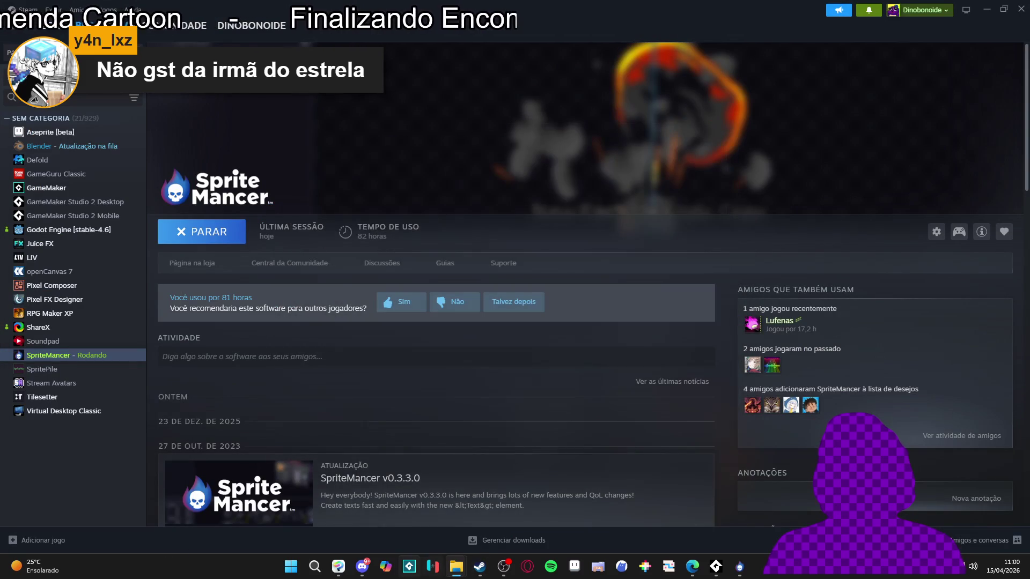
mouse_move(457, 566)
left_click(411, 527)
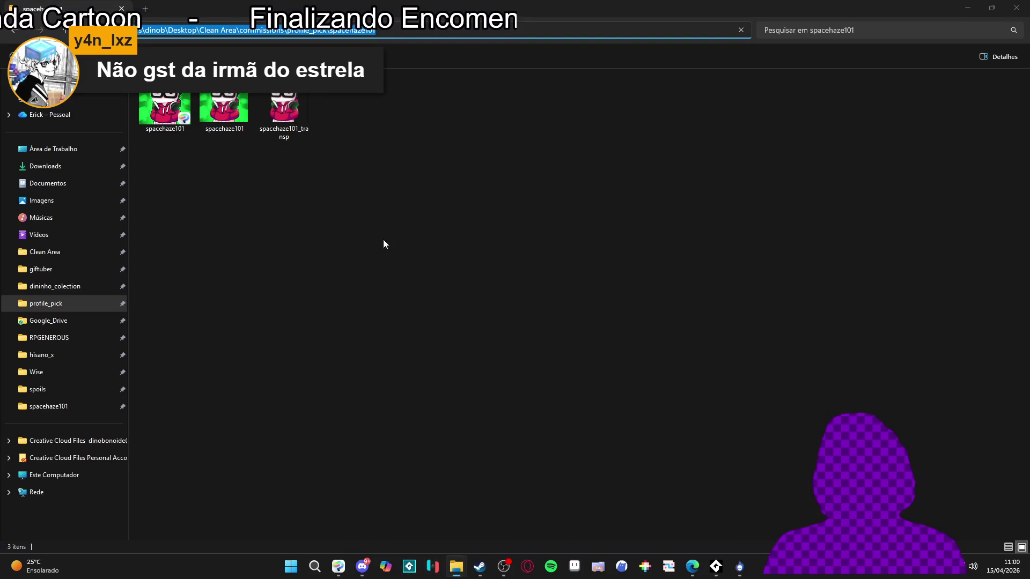
left_click(98, 337)
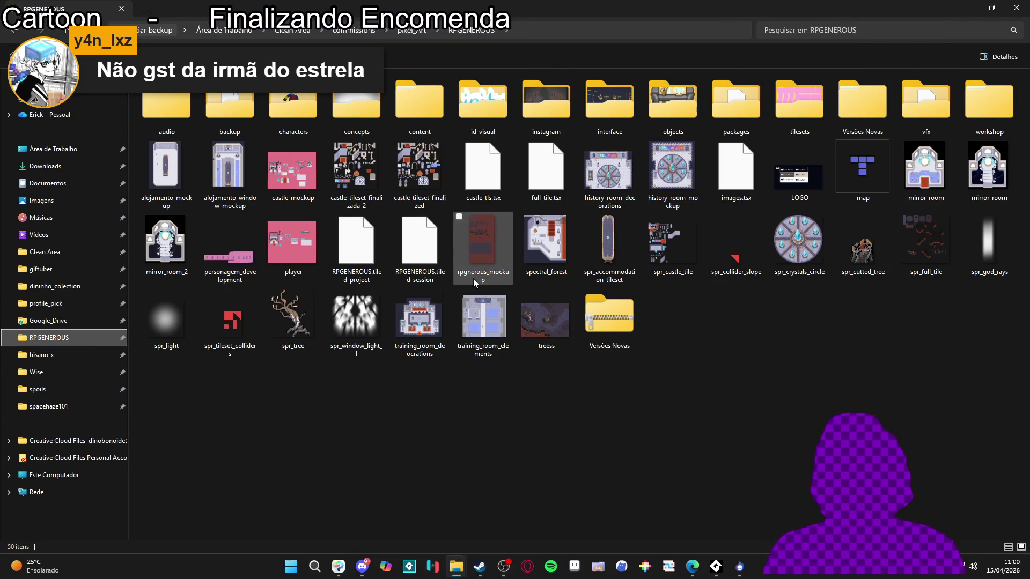
left_click(915, 124)
double_click(915, 123)
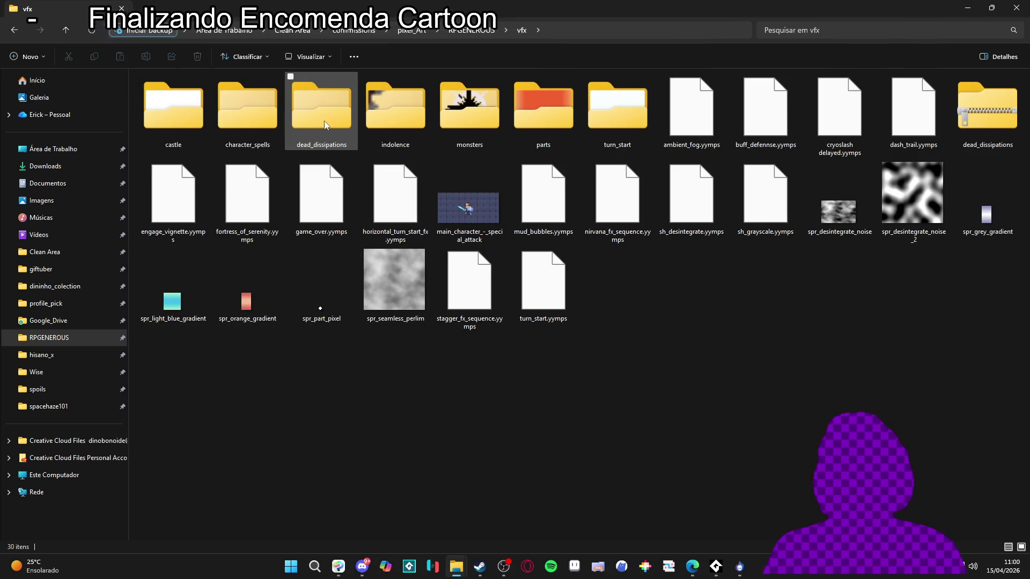
left_click(410, 30)
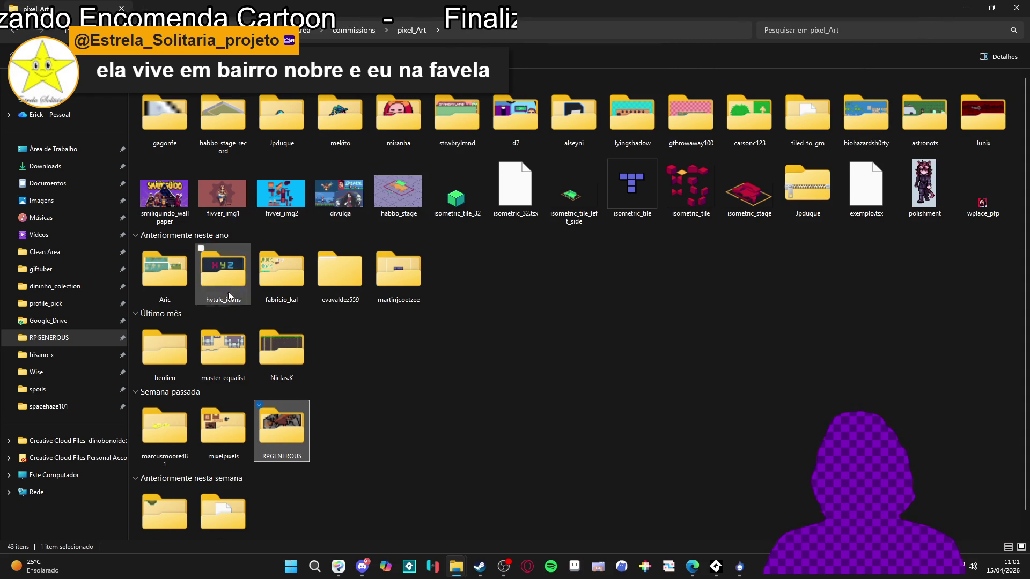
Step: Navigate RPGENEROUS > interface > spoils > particle and select spr_part_-sheet
double_click(282, 429)
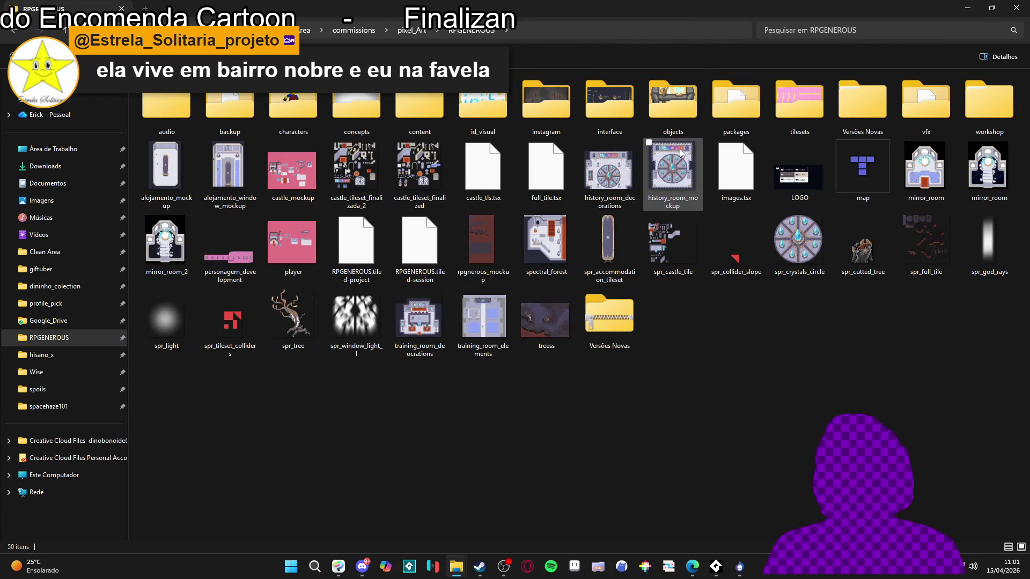
double_click(592, 118)
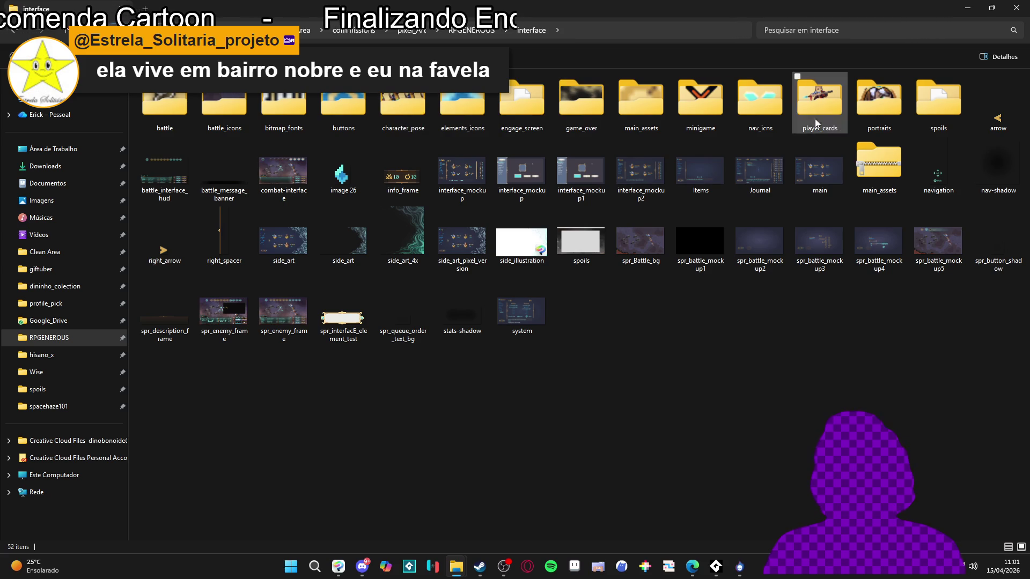
double_click(939, 102)
double_click(163, 104)
left_click(161, 117)
left_click(480, 567)
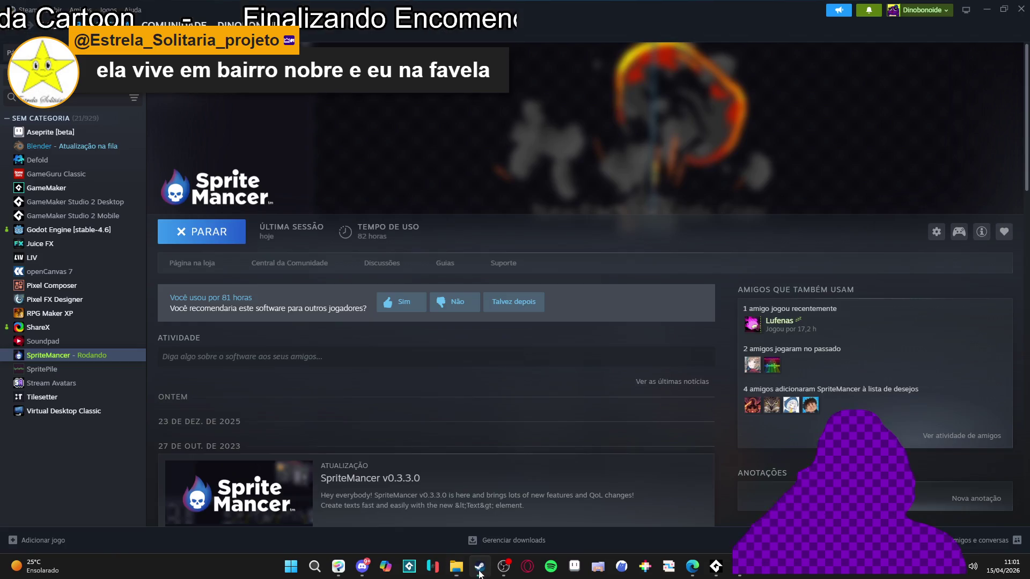
Step: Restore Steam to a smaller window, launch Aseprite and drag spr_part_-sheet.png into it
mouse_move(590, 11)
left_mouse_down()
mouse_move(677, 178)
mouse_move(653, 120)
mouse_move(959, 138)
left_mouse_up()
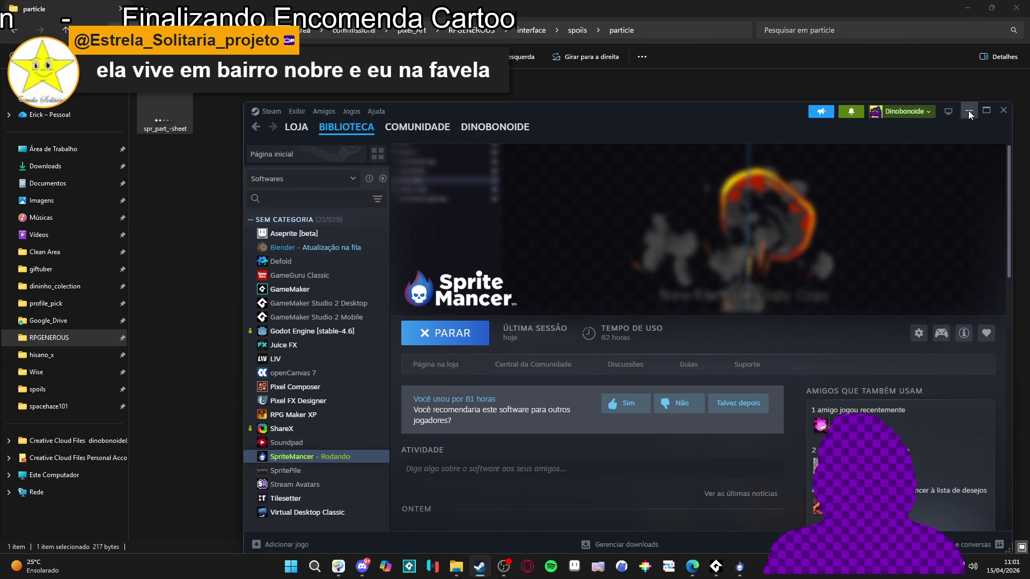
left_click(573, 562)
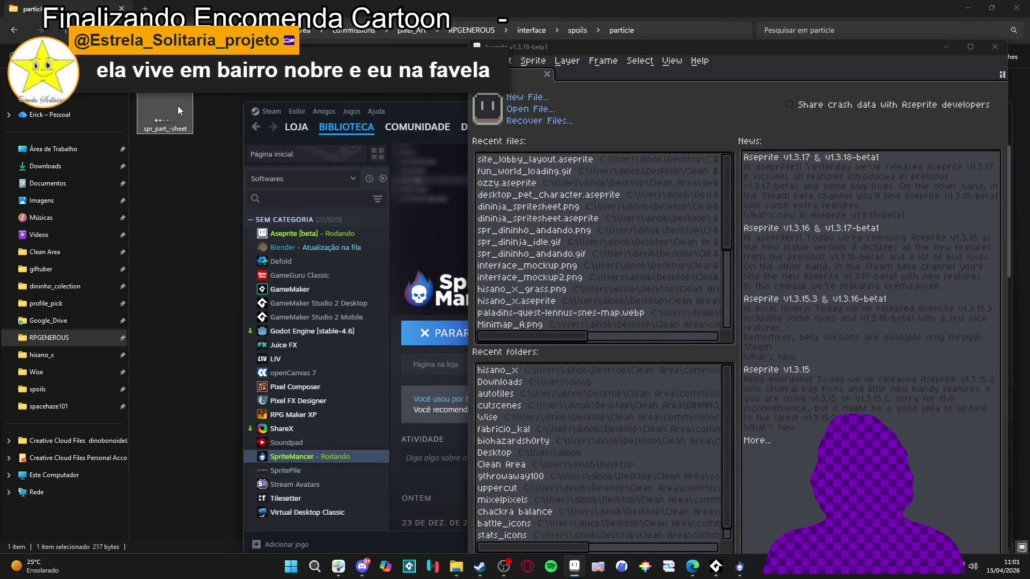
left_click_drag(164, 115, 662, 102)
left_click(970, 47)
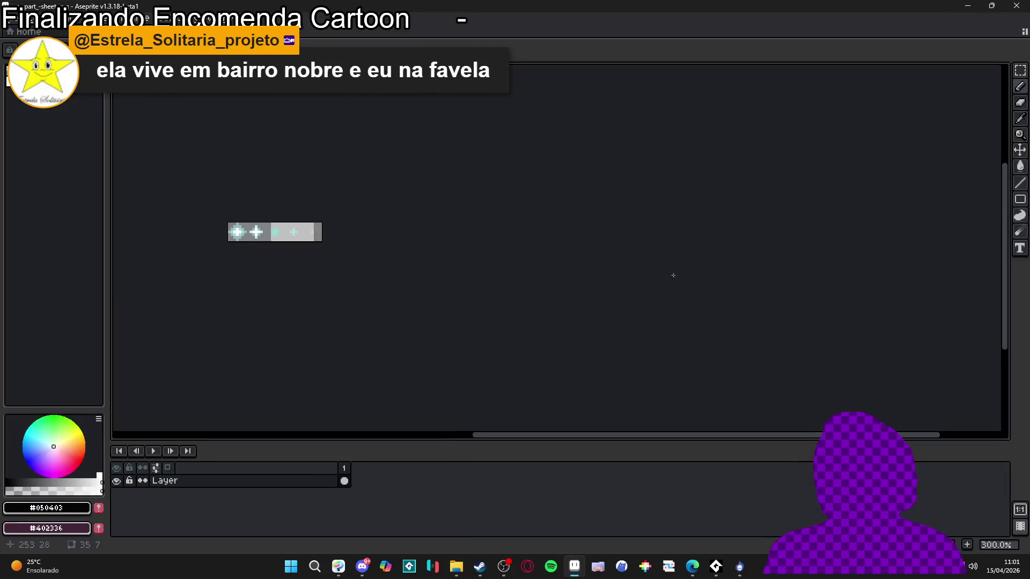
Step: Import the particle strip as a sprite sheet of 5 columns by 1 row, giving five 7x7 frames
scroll(259, 230, "up", 4)
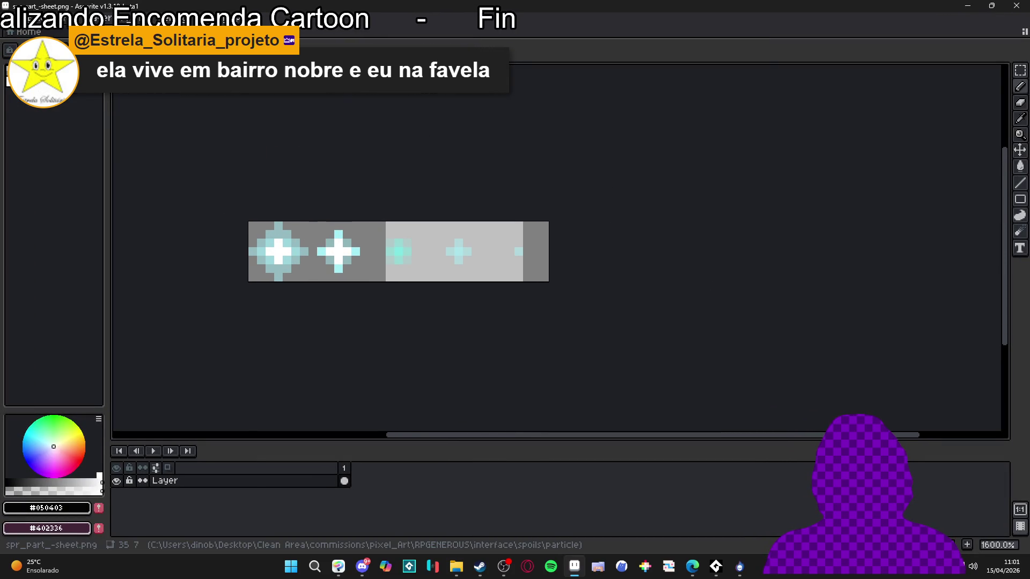
left_click(10, 18)
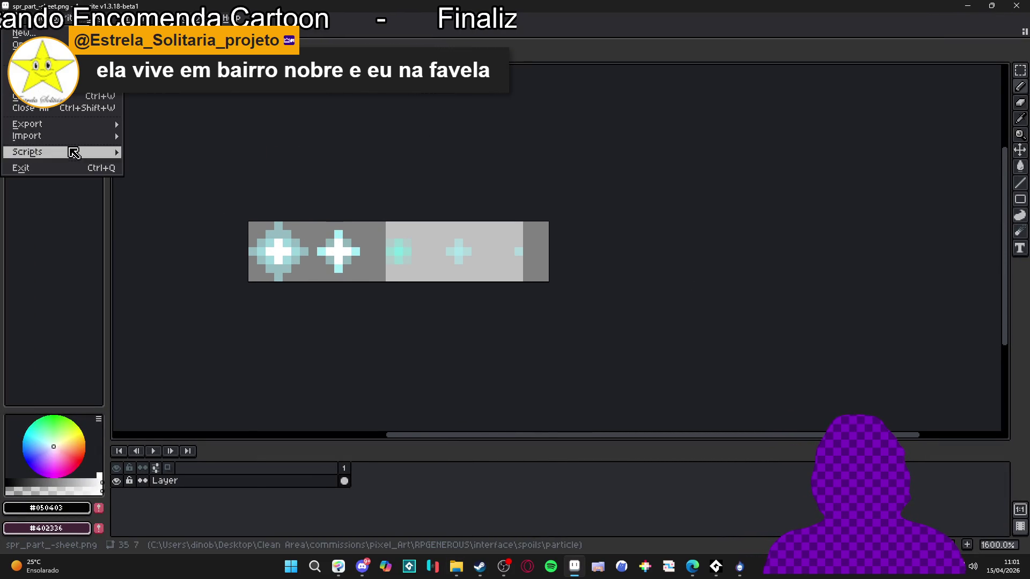
mouse_move(105, 138)
left_click(181, 140)
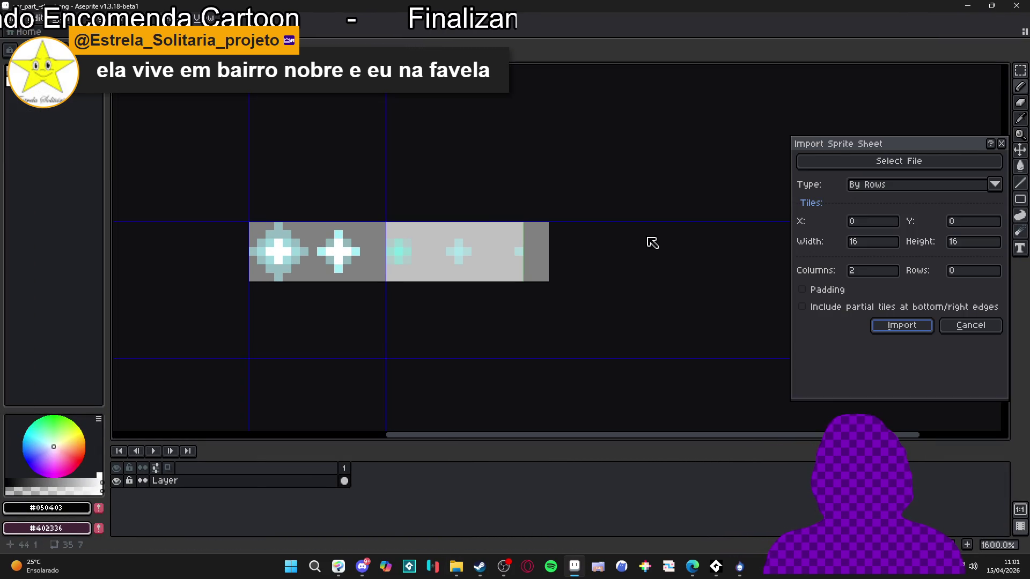
double_click(885, 270)
type("5")
key("Tab")
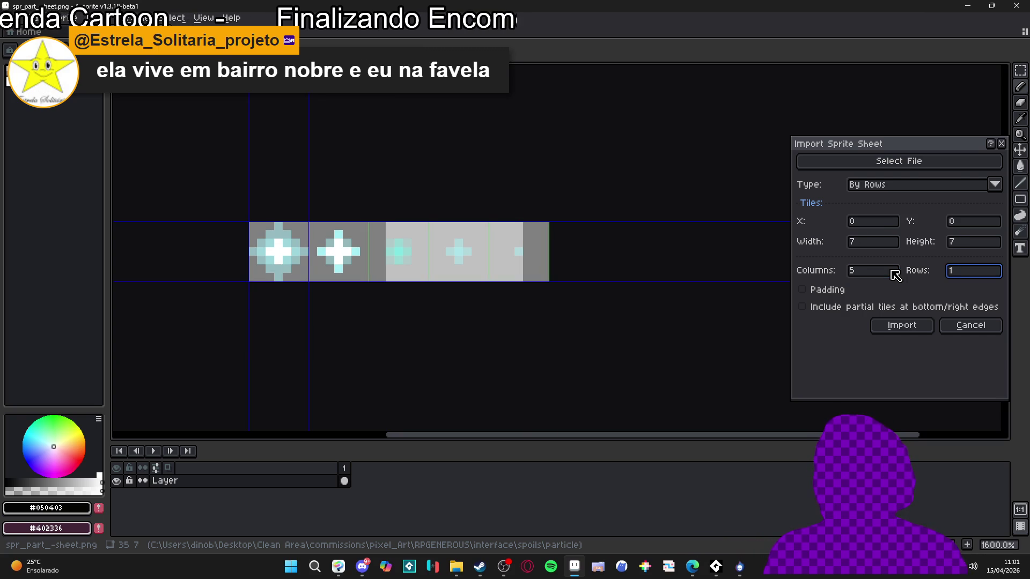
left_click(911, 330)
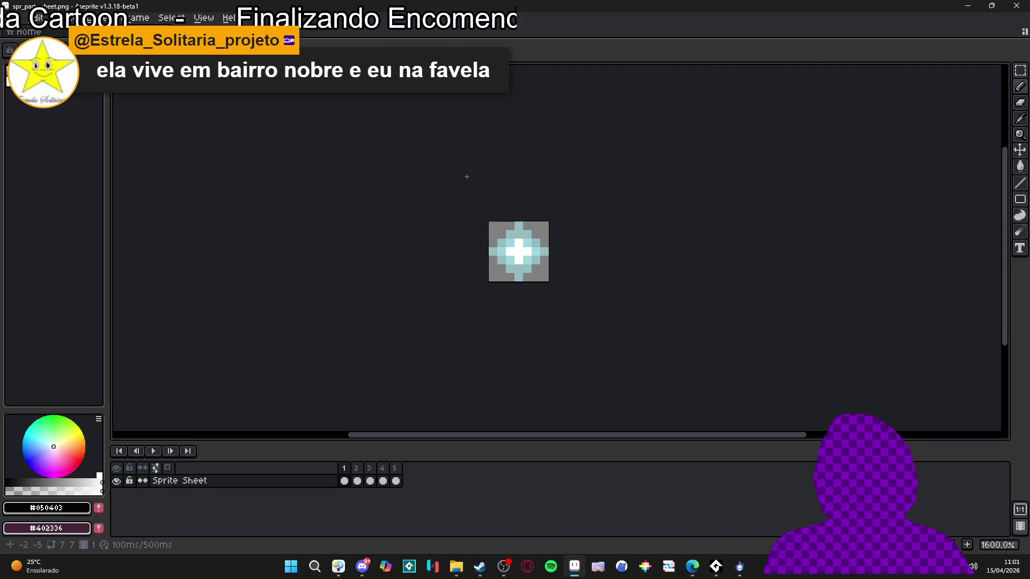
left_click(967, 5)
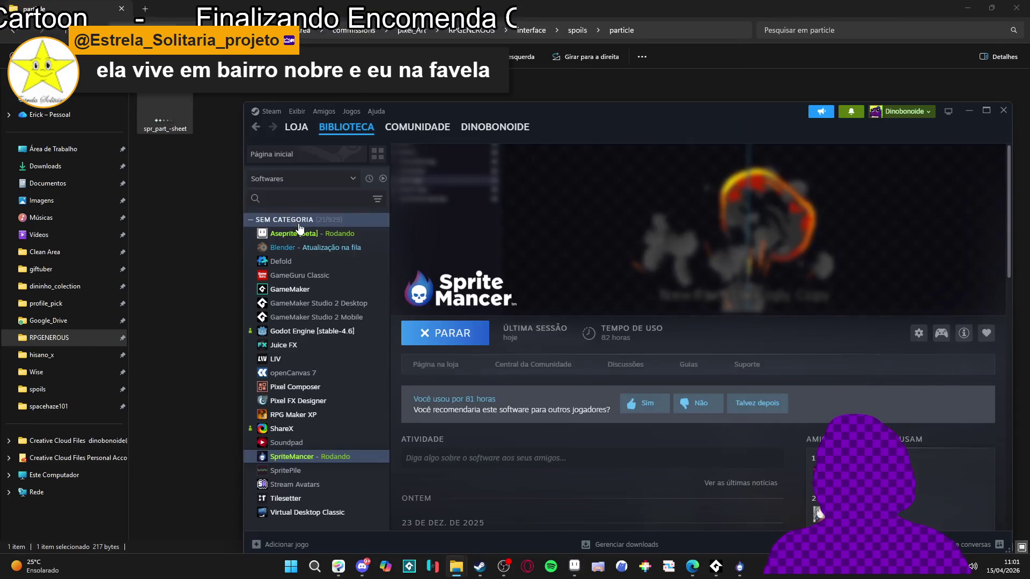
Step: Rename the first two sprite sheet frames to circle_1 and circle_2
left_click(222, 123)
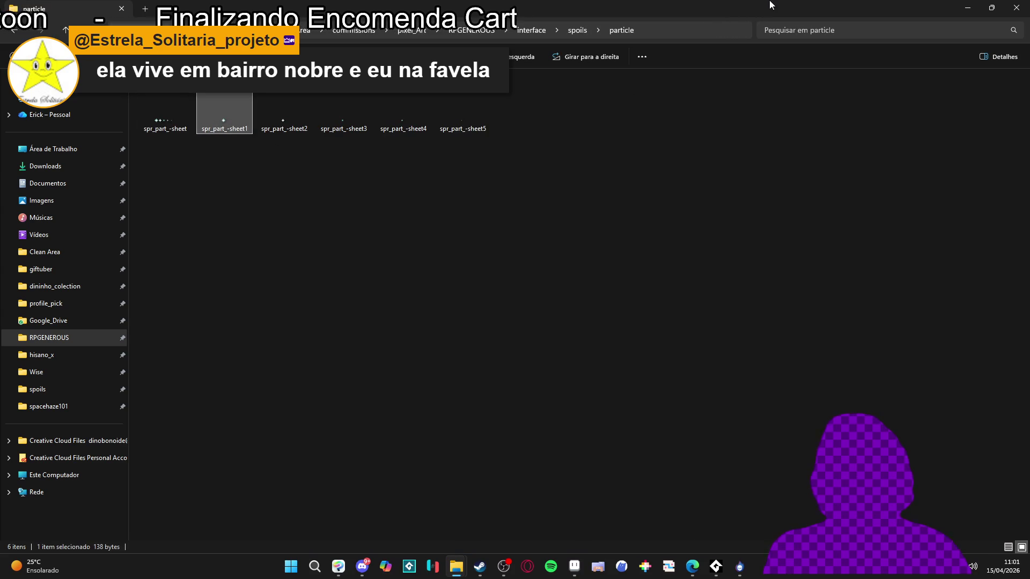
key("F2")
type("circ")
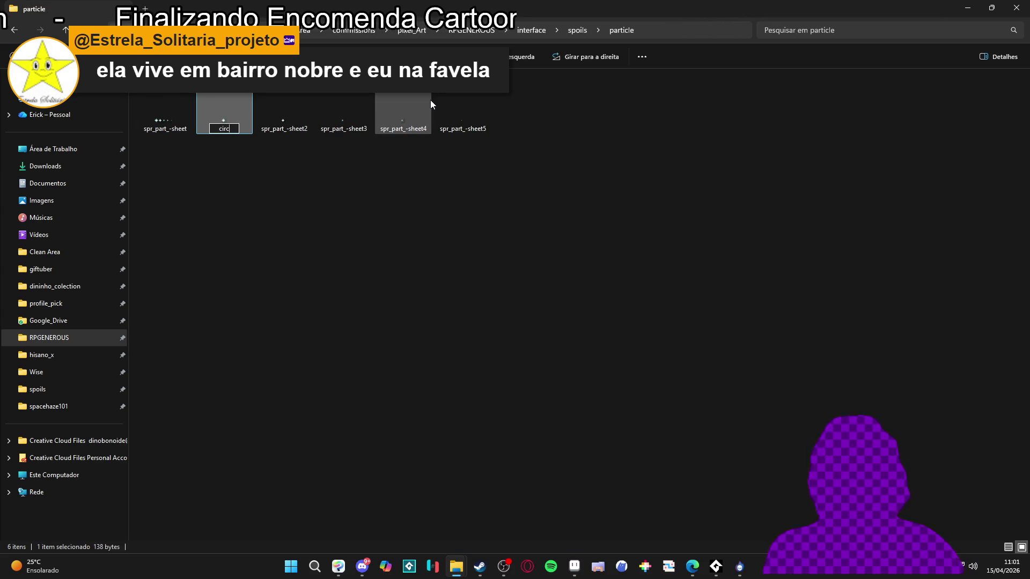
type("le_1")
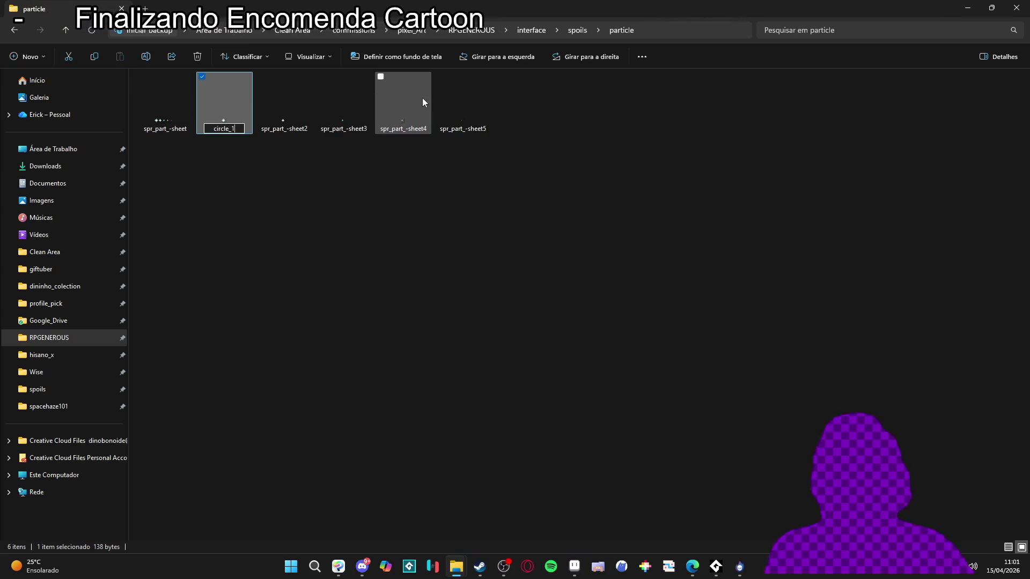
key("Tab")
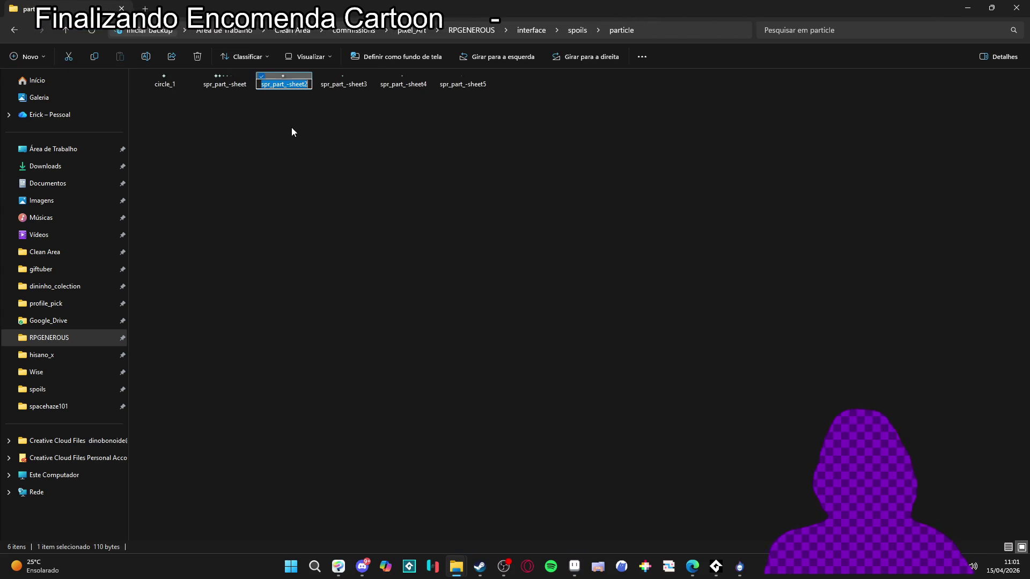
left_click(295, 134)
left_click(539, 92)
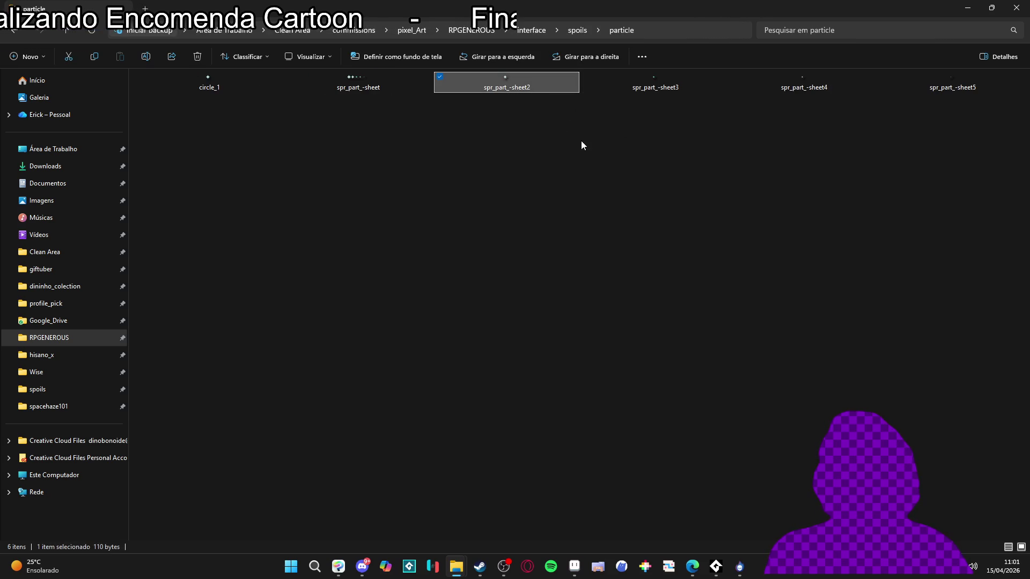
key("F2")
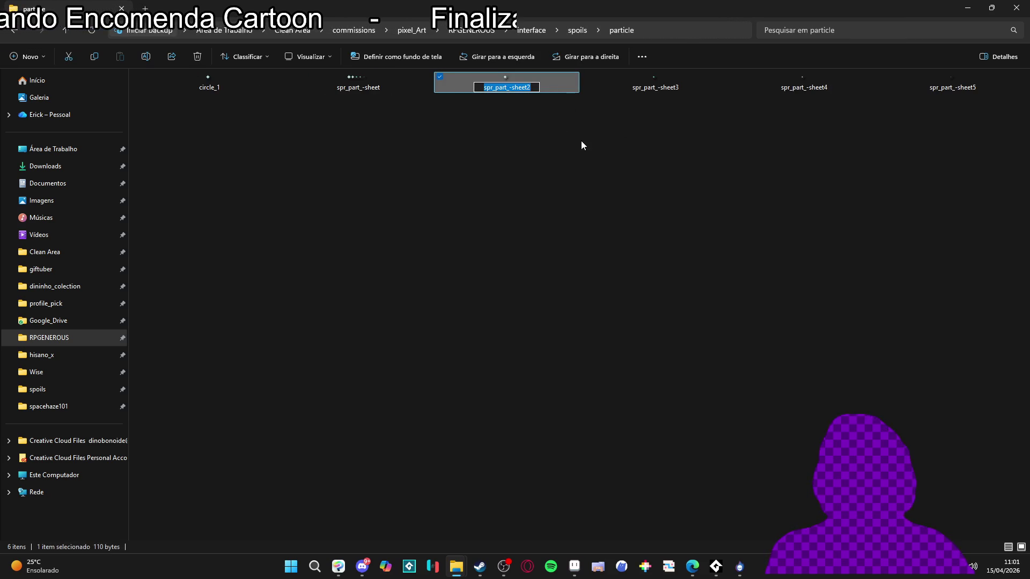
type("circle_2")
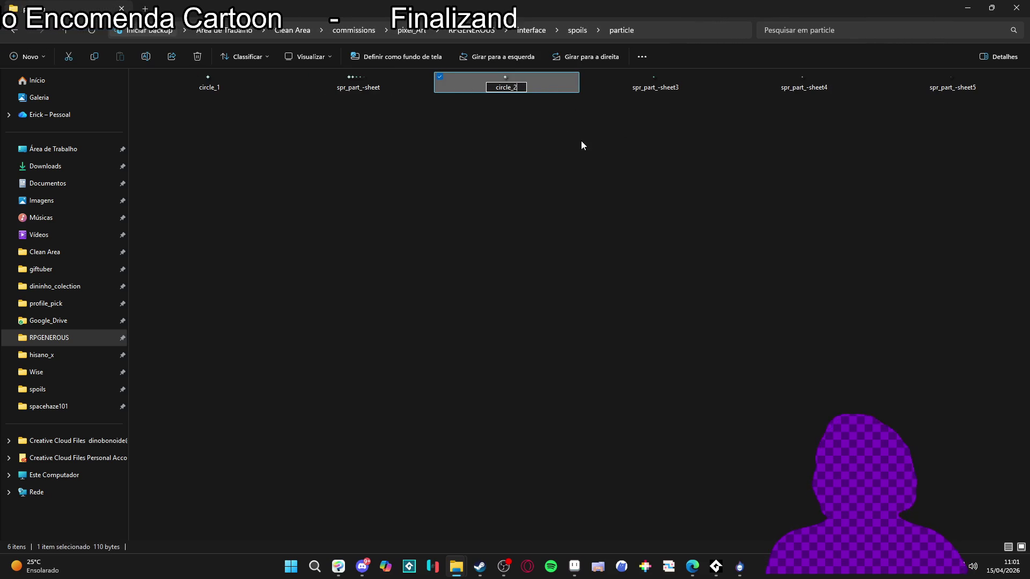
left_click(645, 80)
Step: Rename the remaining three frames to circle_3, circle_4 and circle_5
key("F2")
type("circle_1")
key("BackSpace")
type("3")
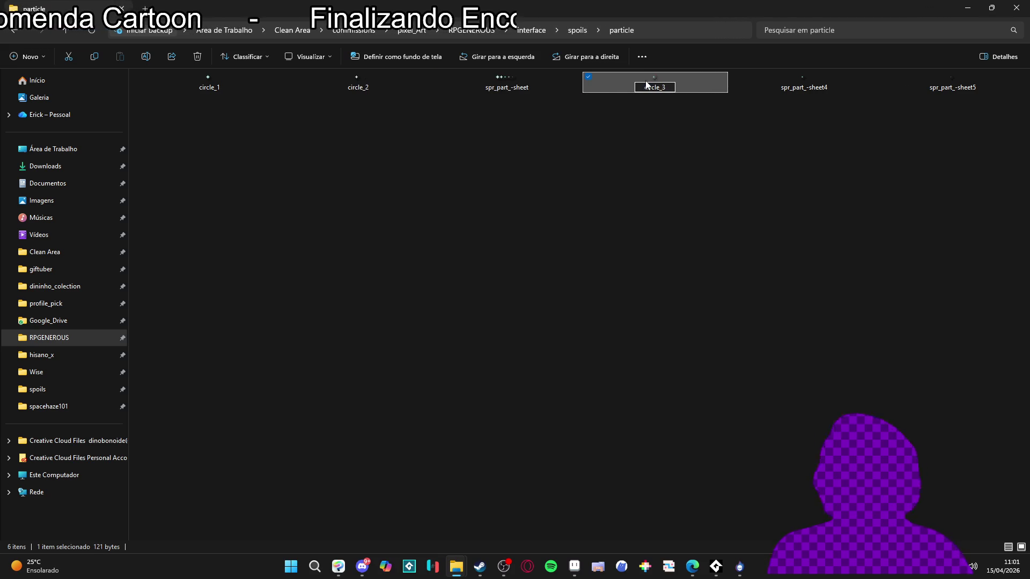
left_click(805, 86)
key("F2")
type("circle_1")
key("BackSpace")
type("4")
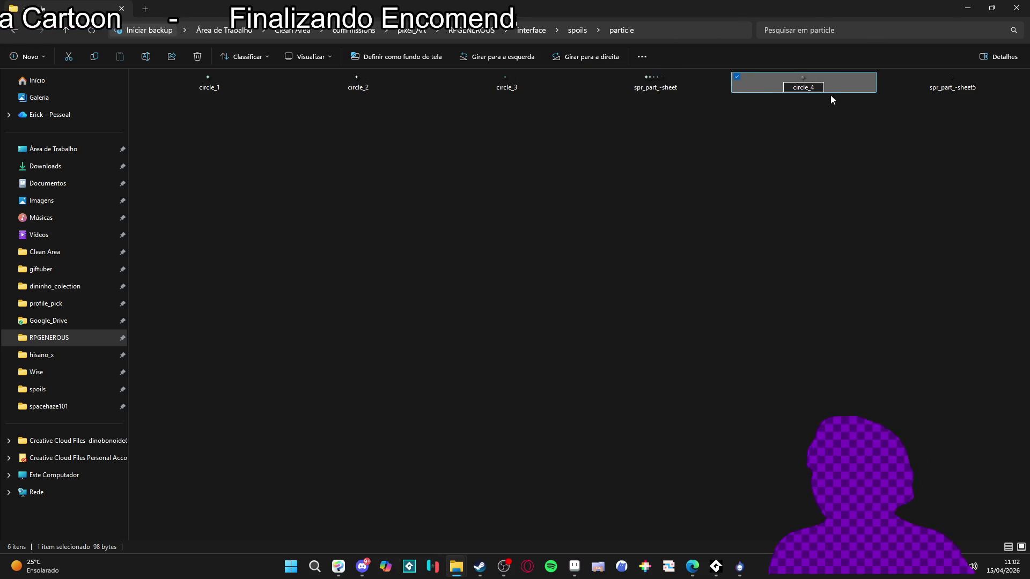
left_click(948, 85)
key("F2")
type("circle_1")
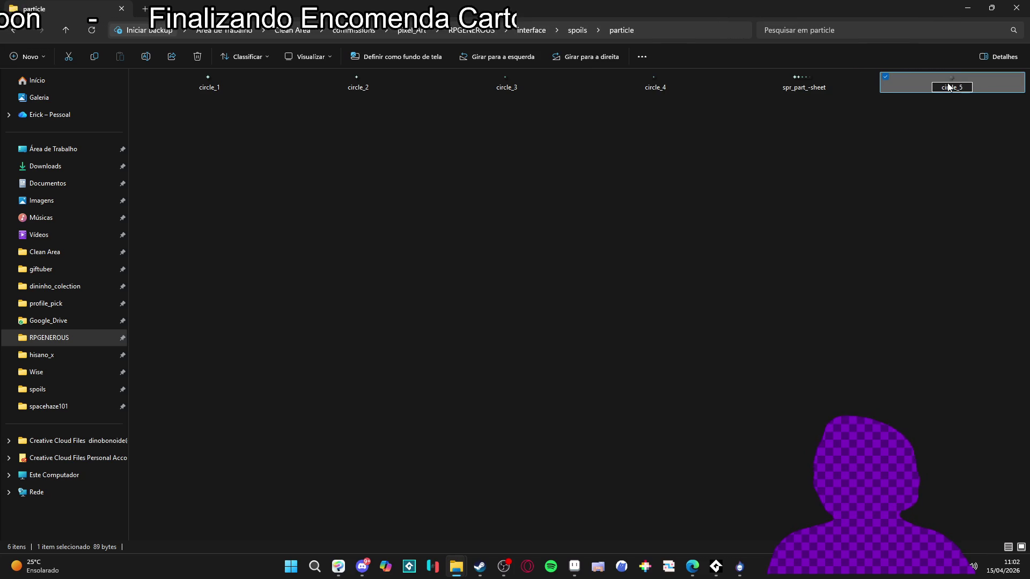
left_click(867, 145)
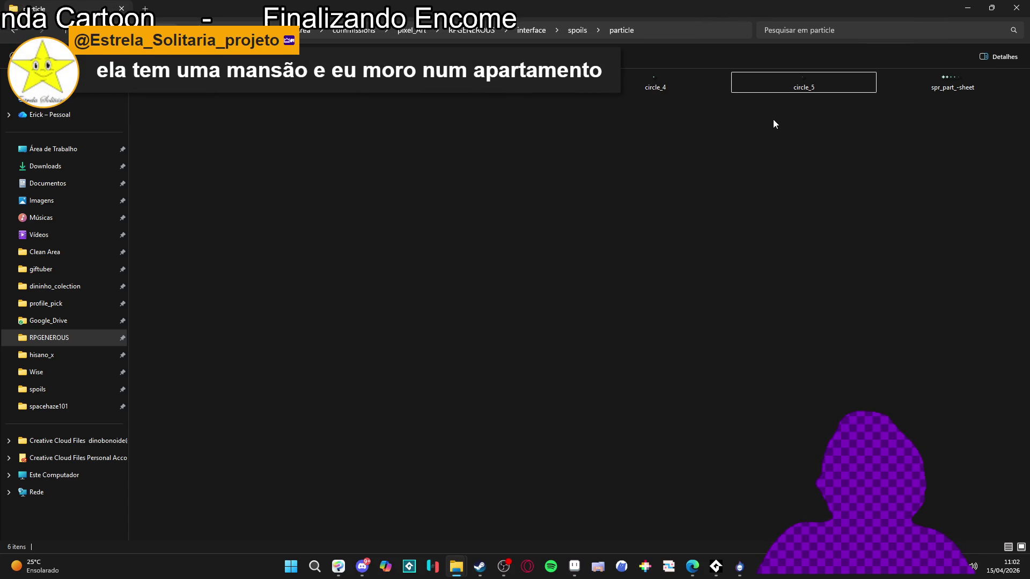
Step: Select the five circle files and create a new folder, Nova pasta, in particle
left_click(944, 79)
left_click(750, 123)
mouse_move(206, 109)
left_mouse_down()
mouse_move(810, 96)
mouse_move(815, 85)
left_mouse_up()
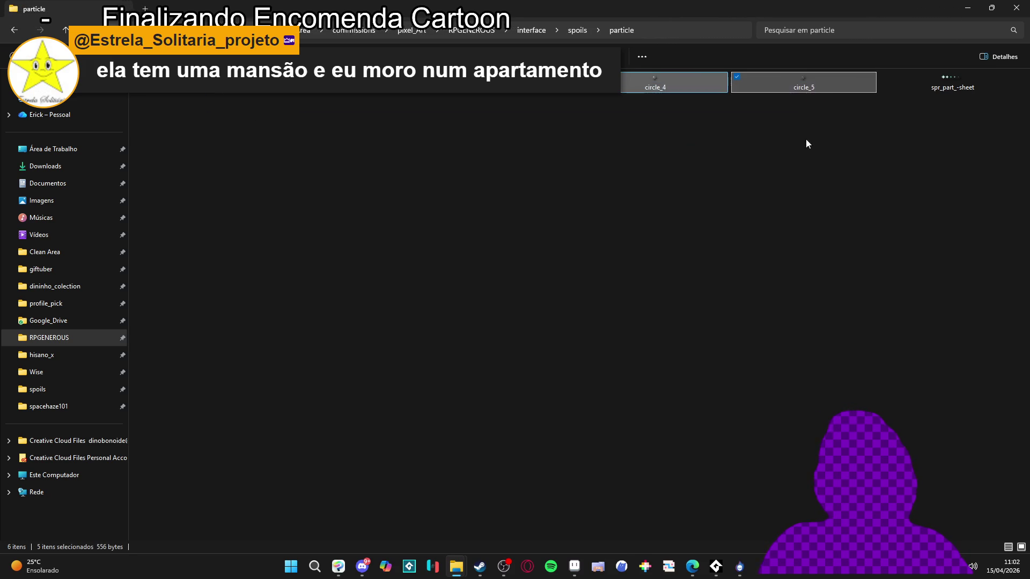
left_click(683, 169)
mouse_move(206, 116)
left_mouse_down()
mouse_move(839, 65)
mouse_move(808, 87)
left_mouse_up()
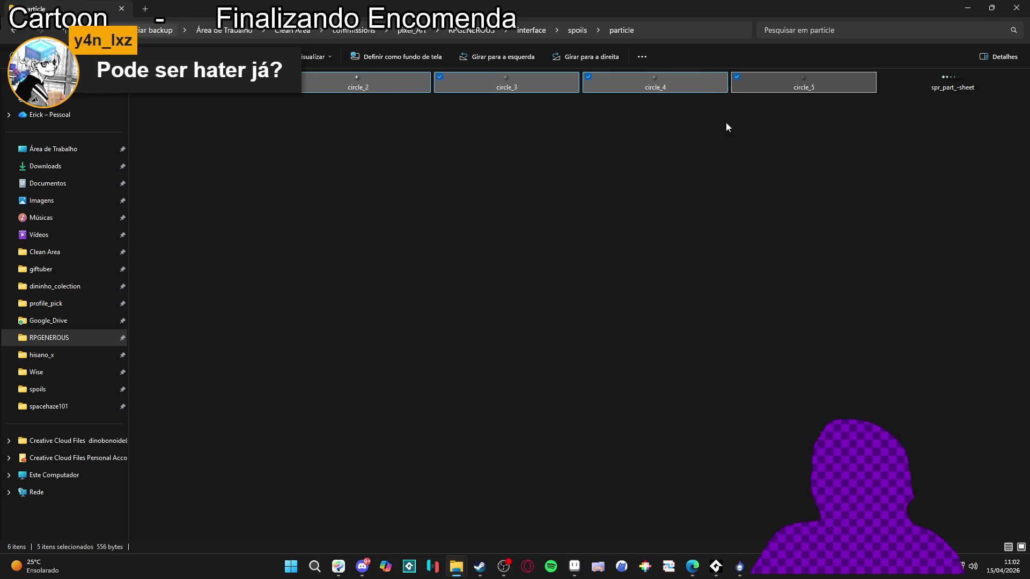
mouse_move(212, 111)
left_mouse_down()
mouse_move(713, 102)
mouse_move(831, 76)
left_mouse_up()
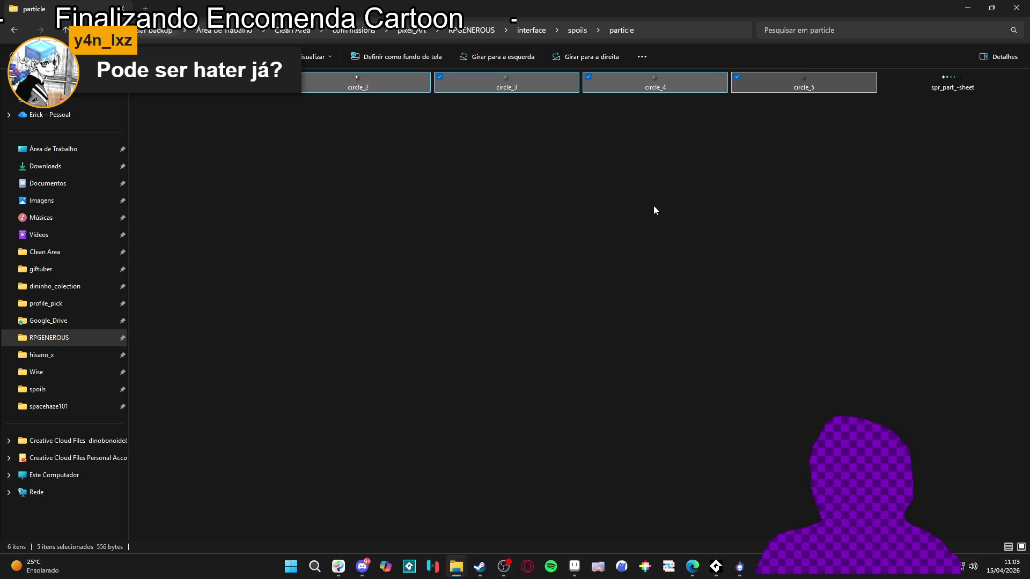
right_click(591, 195)
mouse_move(665, 363)
left_click(806, 364)
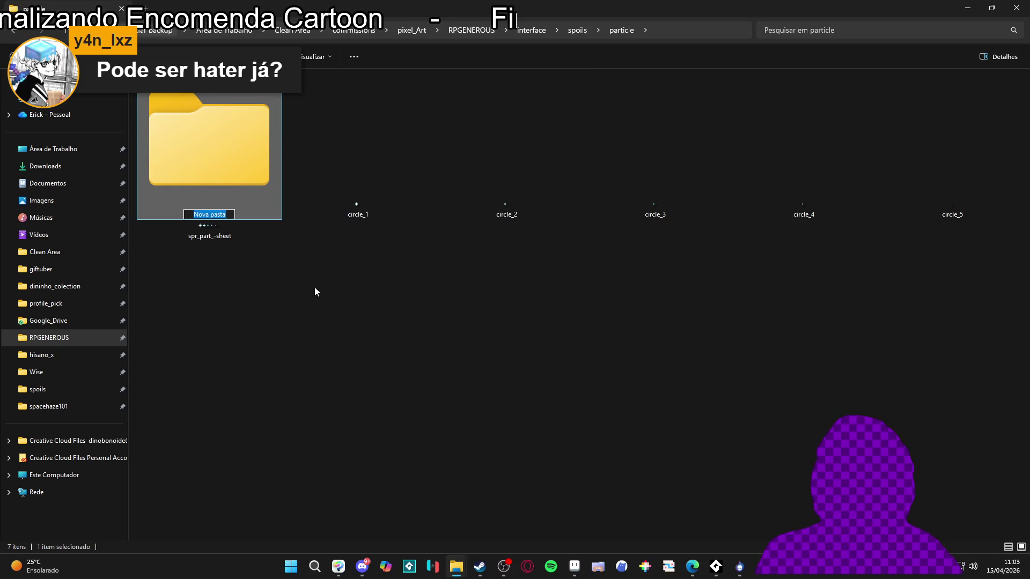
Step: Select circle_1 through circle_5 to move them
left_click(364, 214)
left_click(483, 215)
left_click(403, 204)
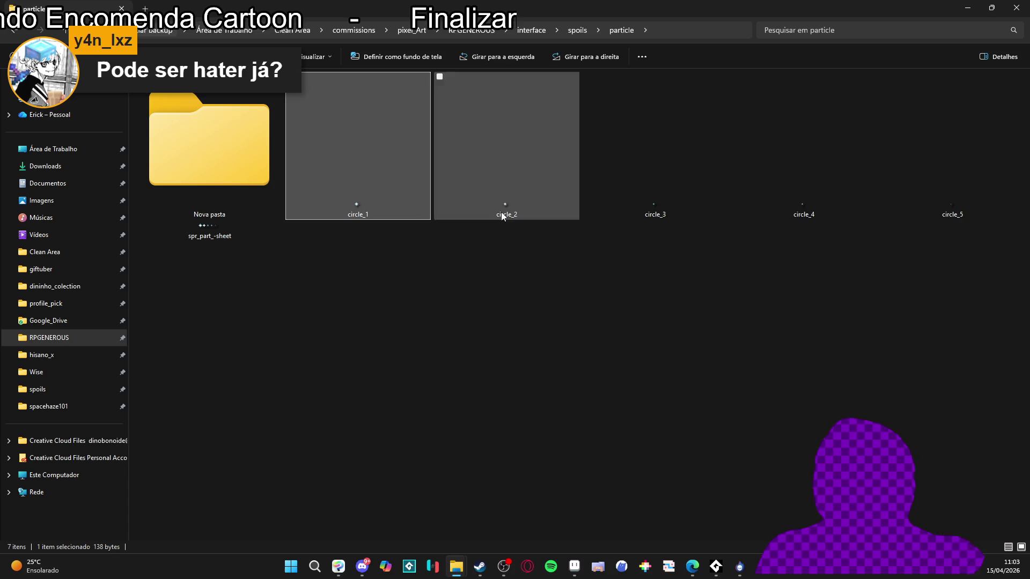
left_click(941, 202, "shift")
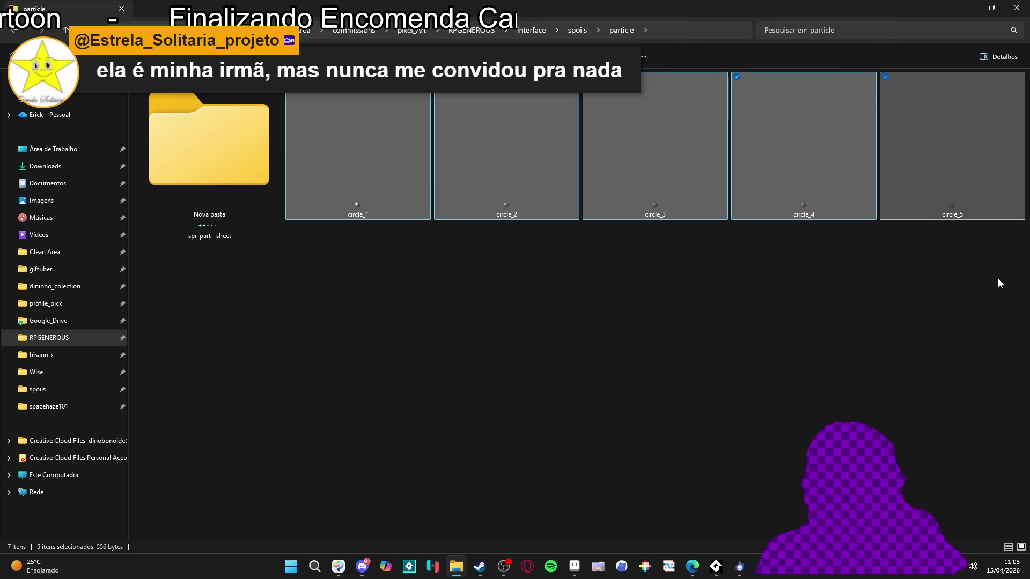
left_click(247, 163)
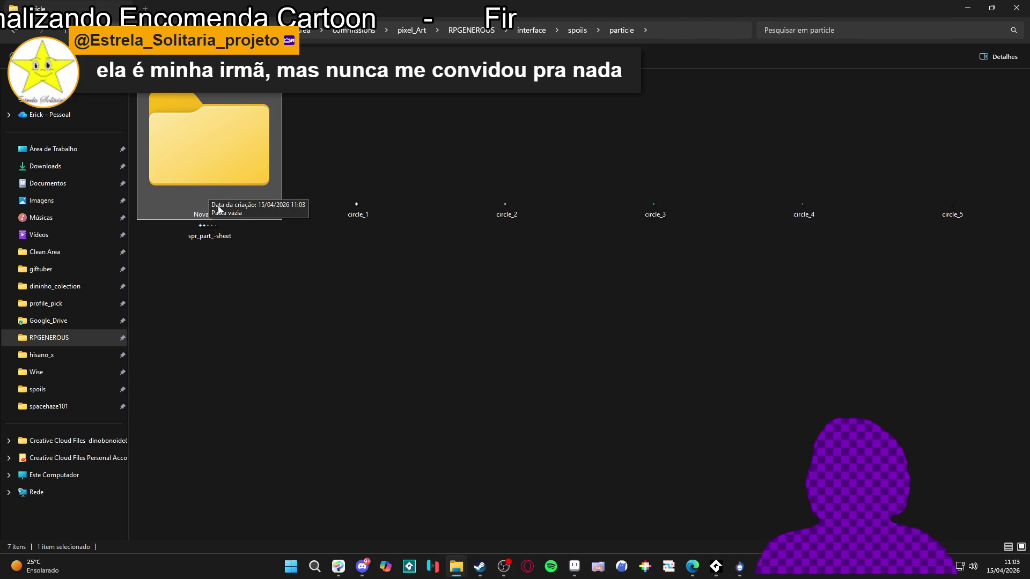
left_click(352, 215)
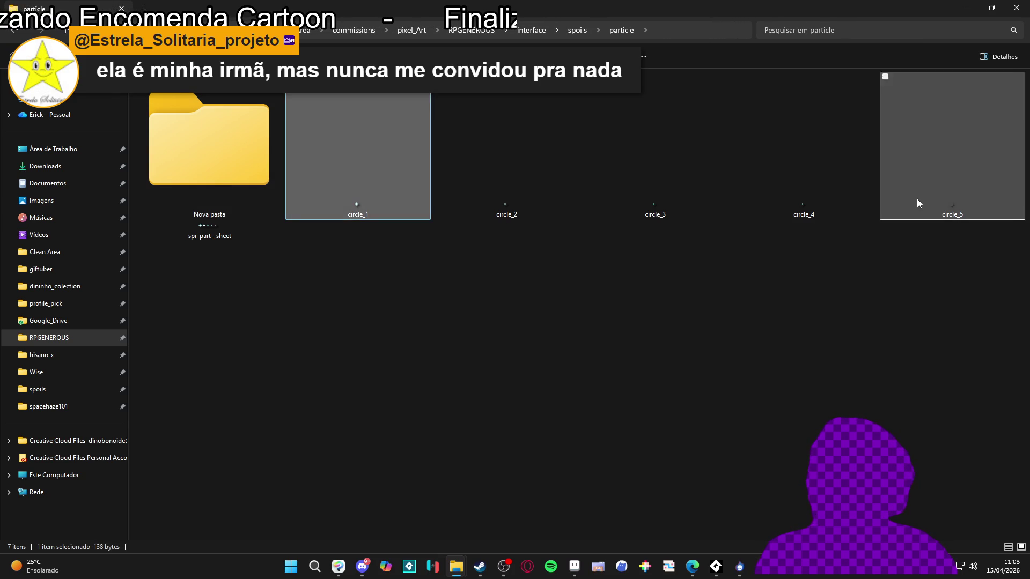
left_click(916, 203, "shift")
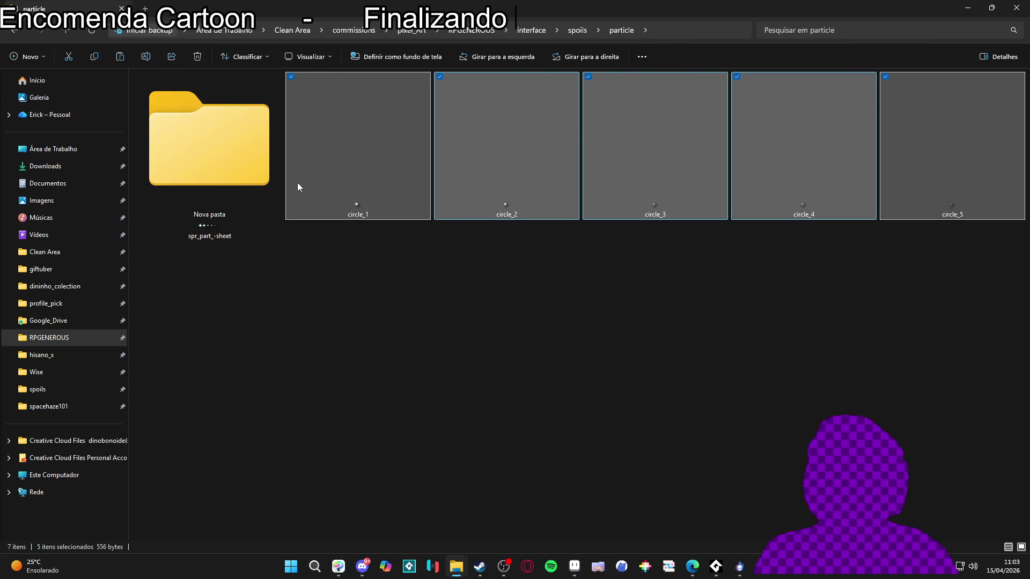
Step: Paste the five circle files into Nova pasta and check its contents
double_click(242, 157)
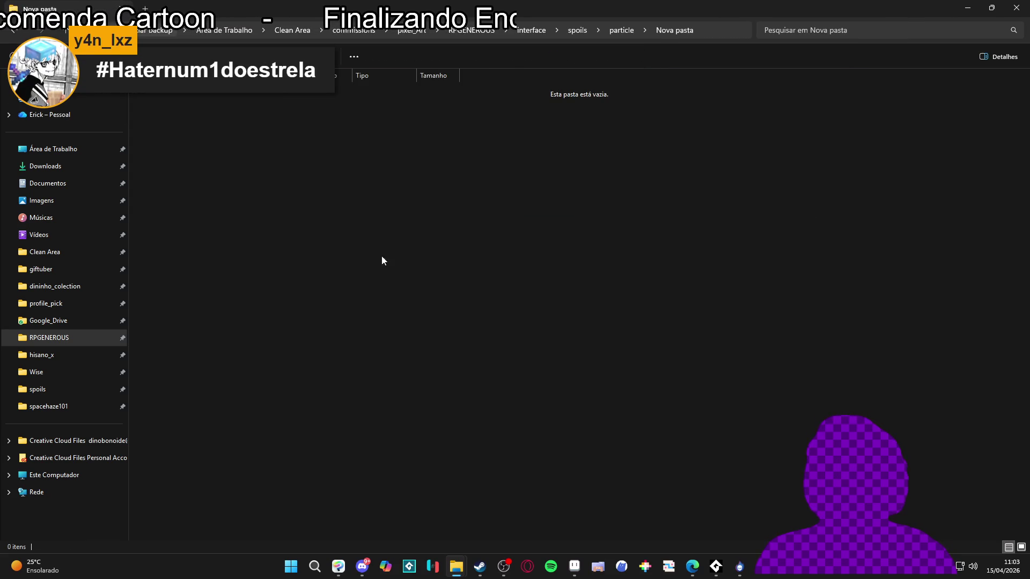
key("ctrl+v")
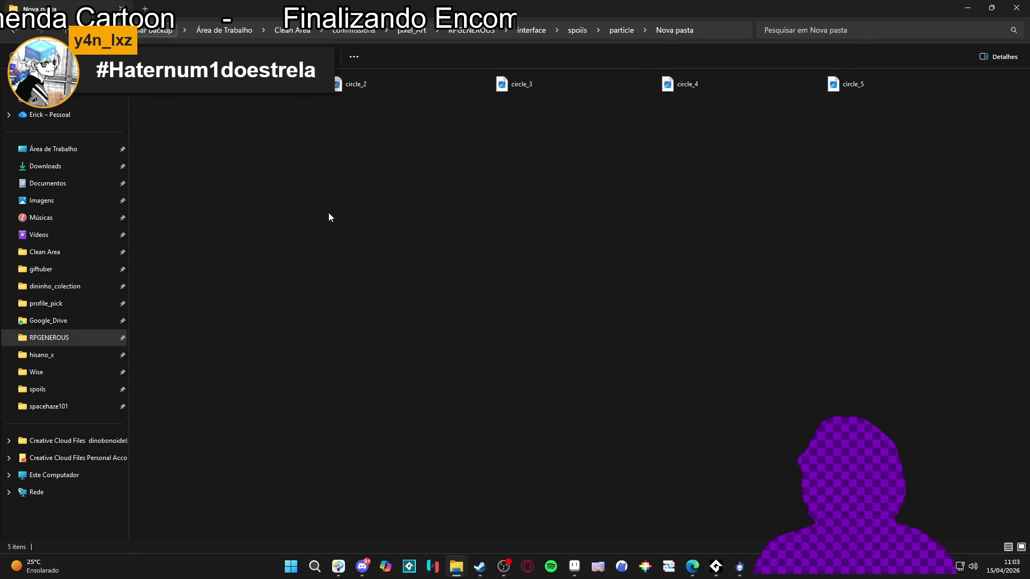
left_click(20, 35)
double_click(220, 138)
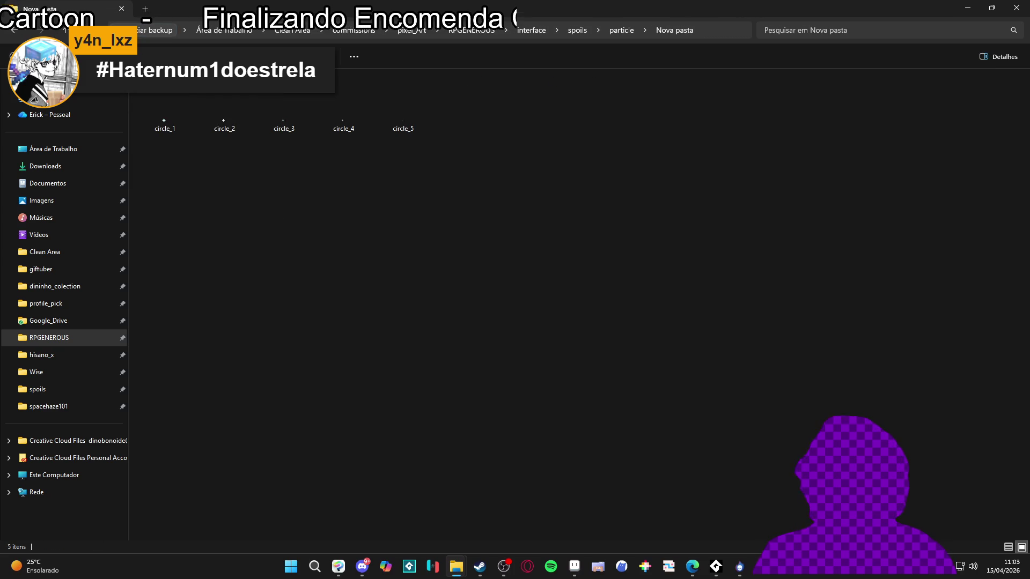
left_click(19, 36)
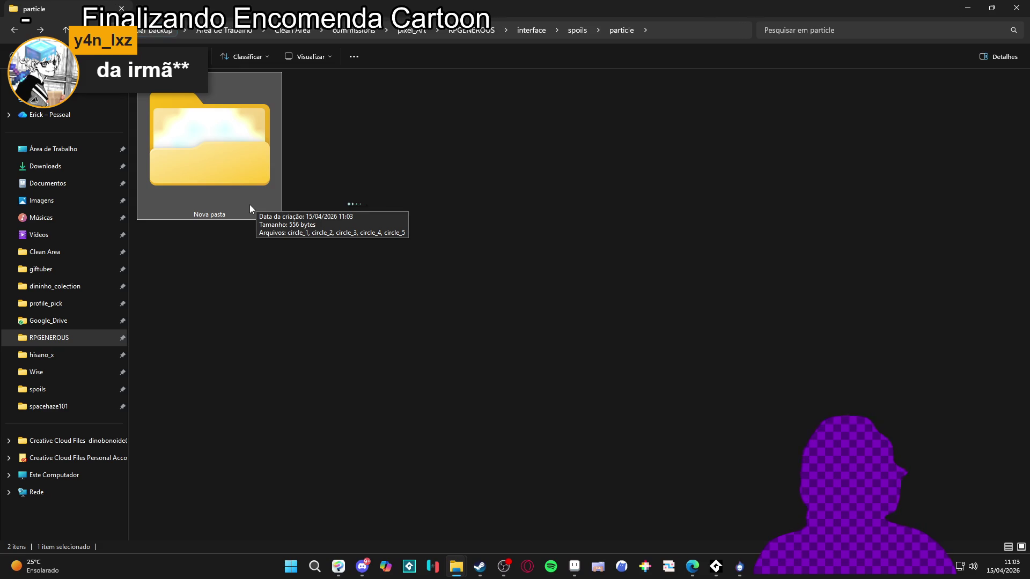
left_click(372, 269)
left_click(223, 189)
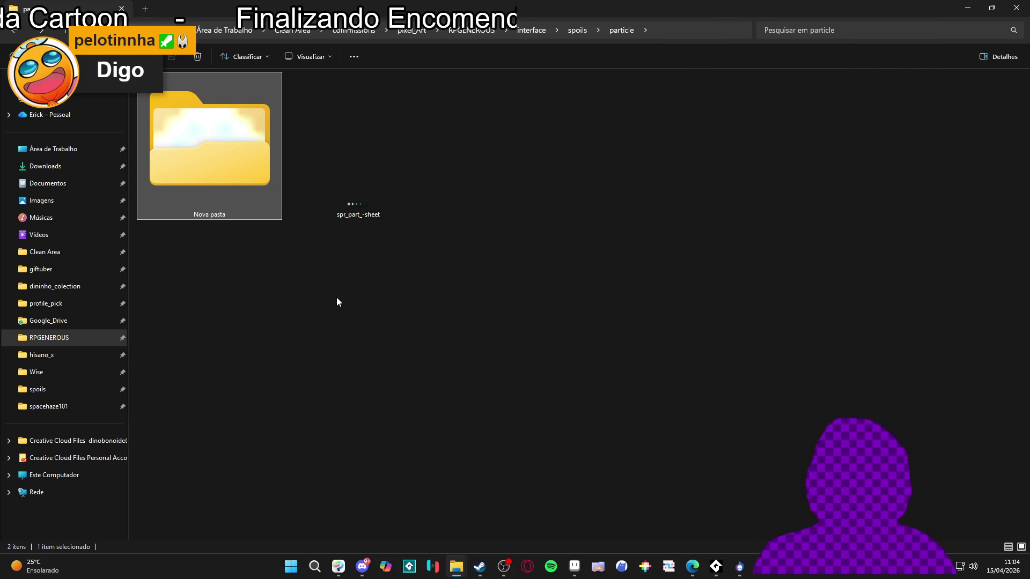
left_click_drag(559, 9, 559, 91)
double_click(559, 90)
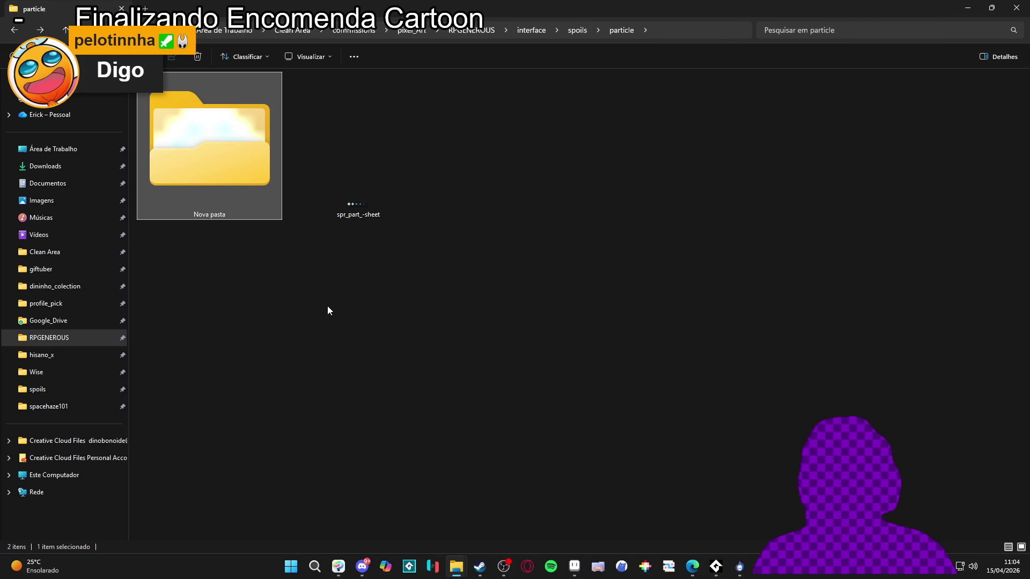
double_click(208, 175)
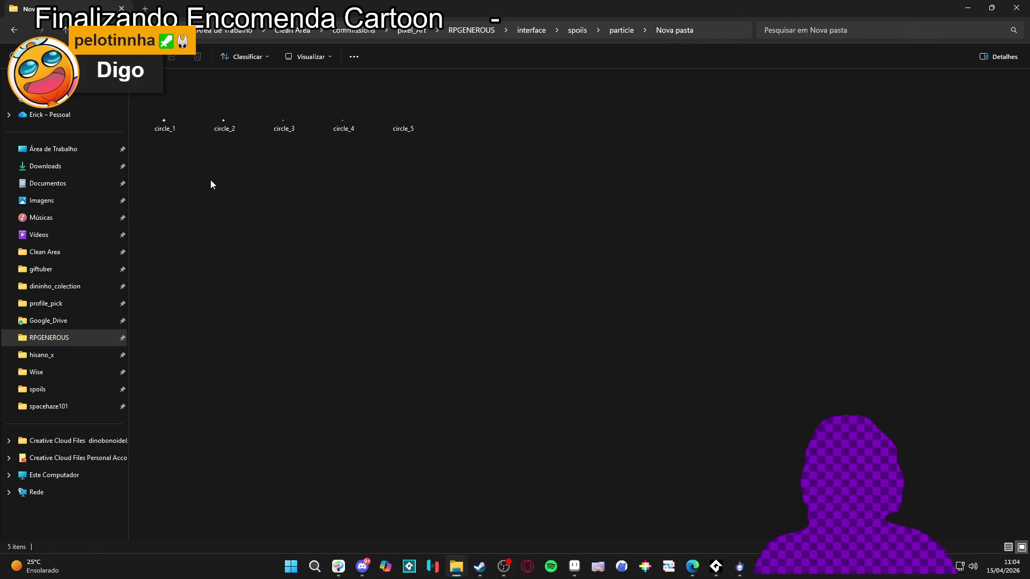
left_click(13, 32)
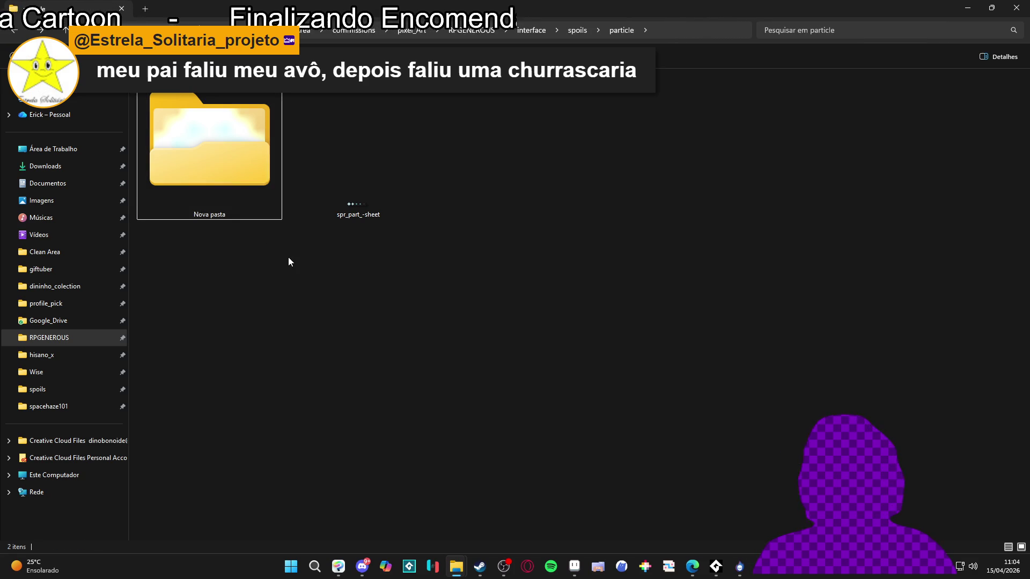
left_click(266, 265)
left_click(250, 202)
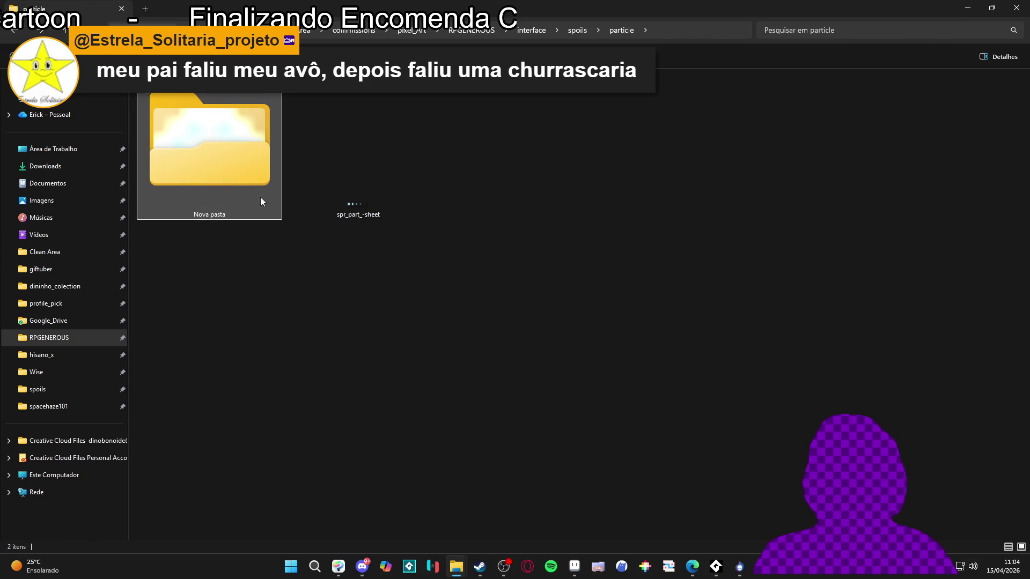
left_click(264, 241)
left_click(253, 203)
left_click(269, 259)
left_click(240, 189)
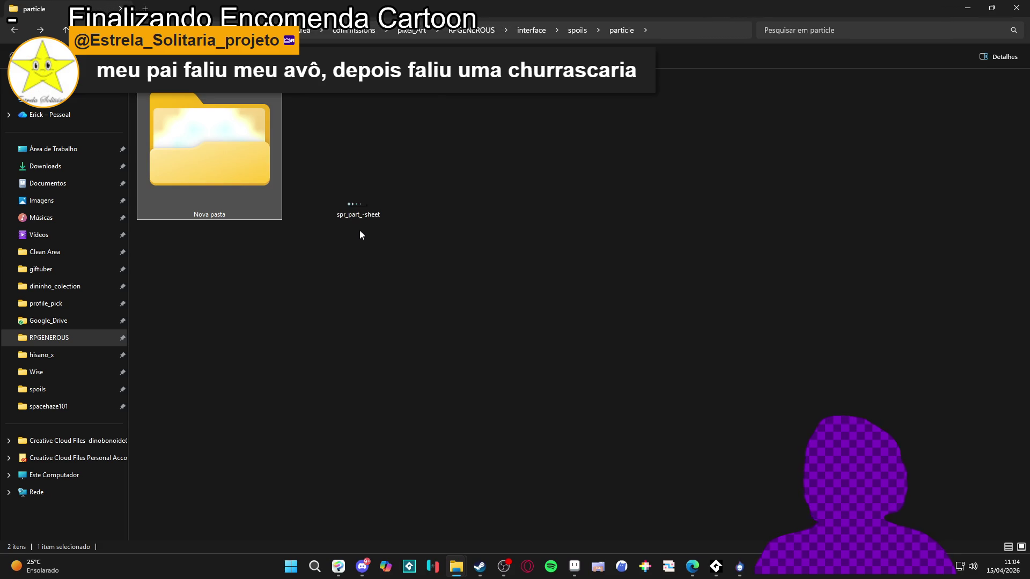
left_click(503, 326)
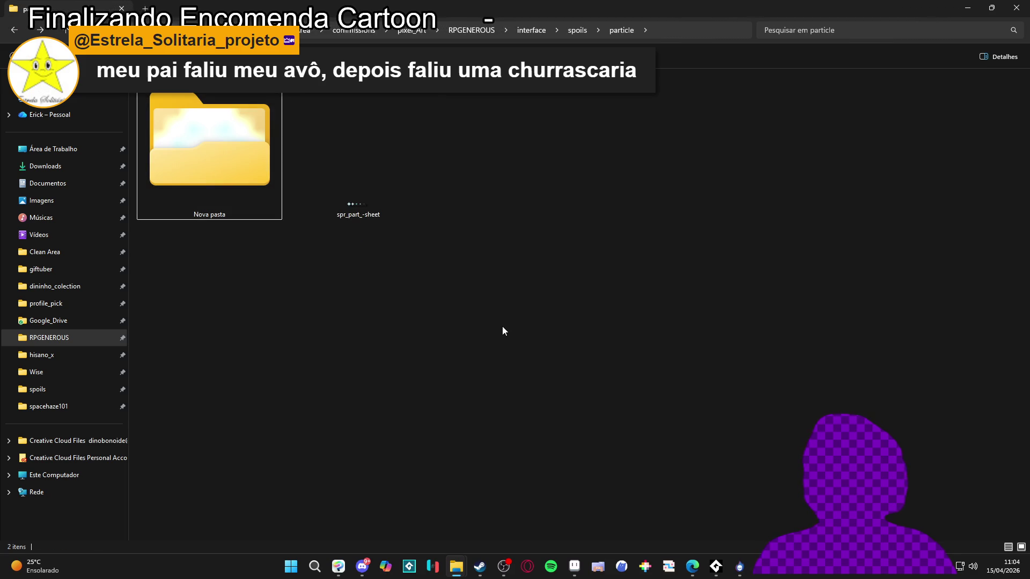
left_click(345, 255)
left_click(256, 173)
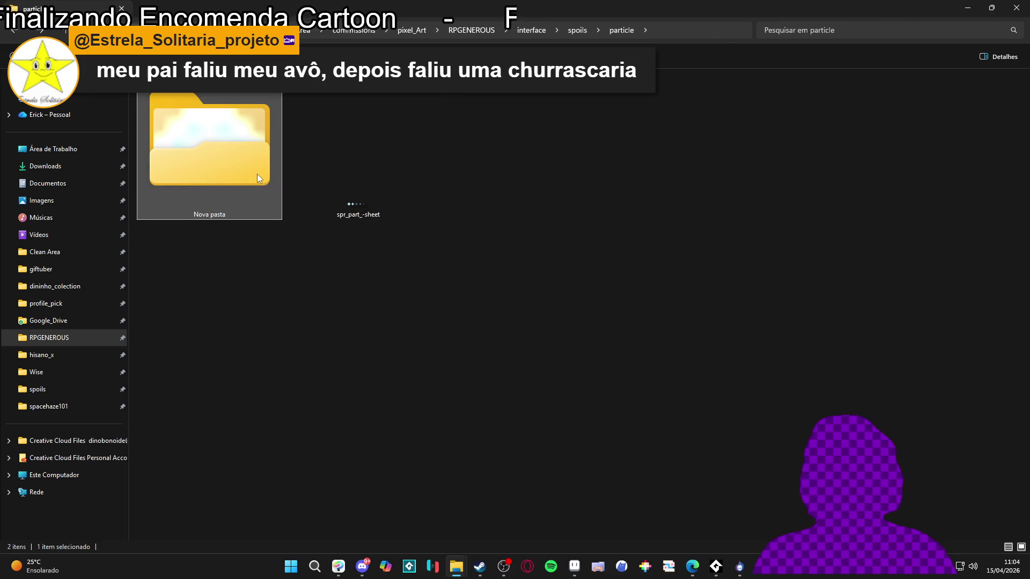
left_click(389, 261)
left_click(251, 191)
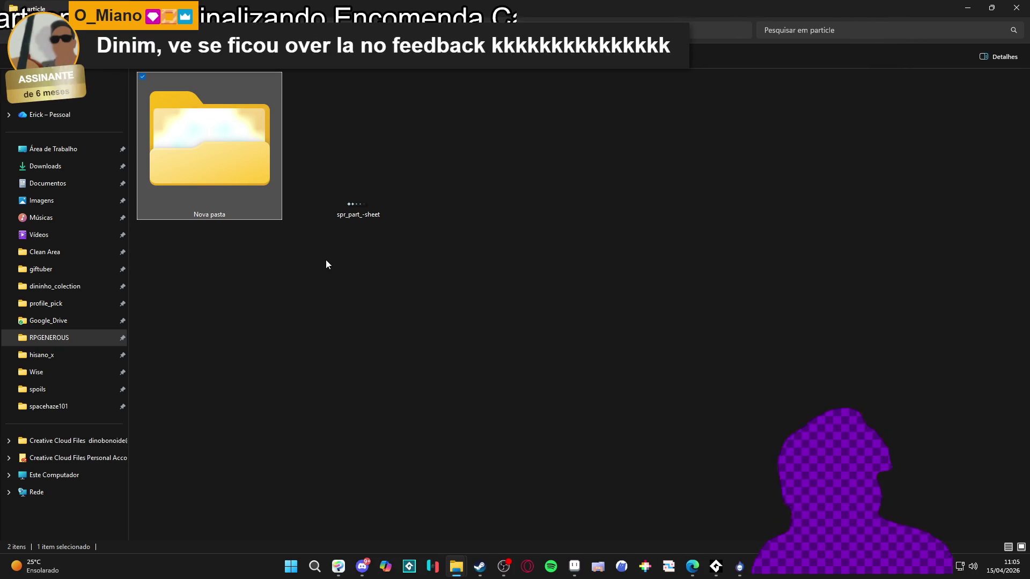
left_click(362, 564)
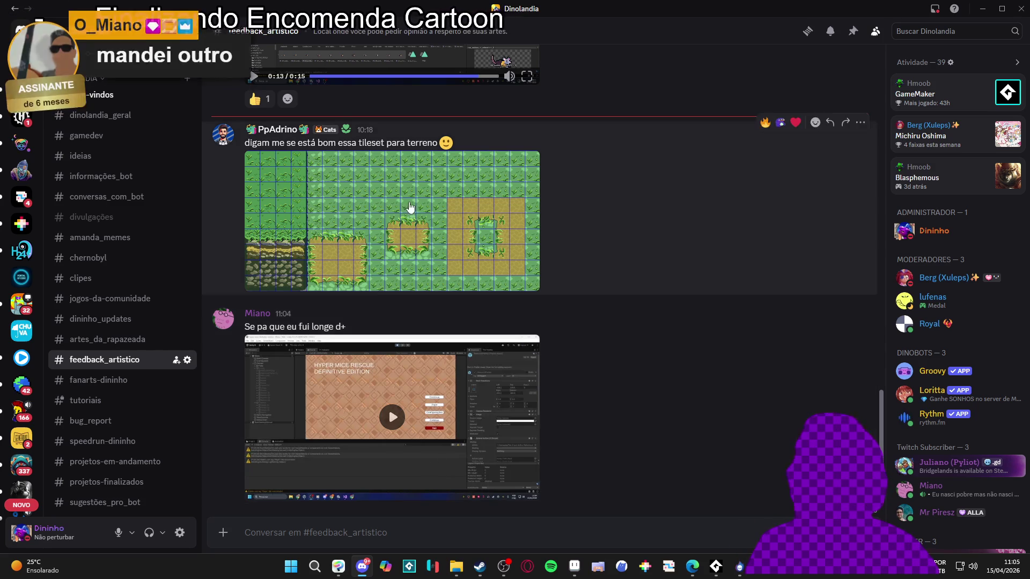
Step: Watch the Unity menu video in #feedback_artistico full screen, then bring up Steam
left_click(393, 419)
left_click(526, 490)
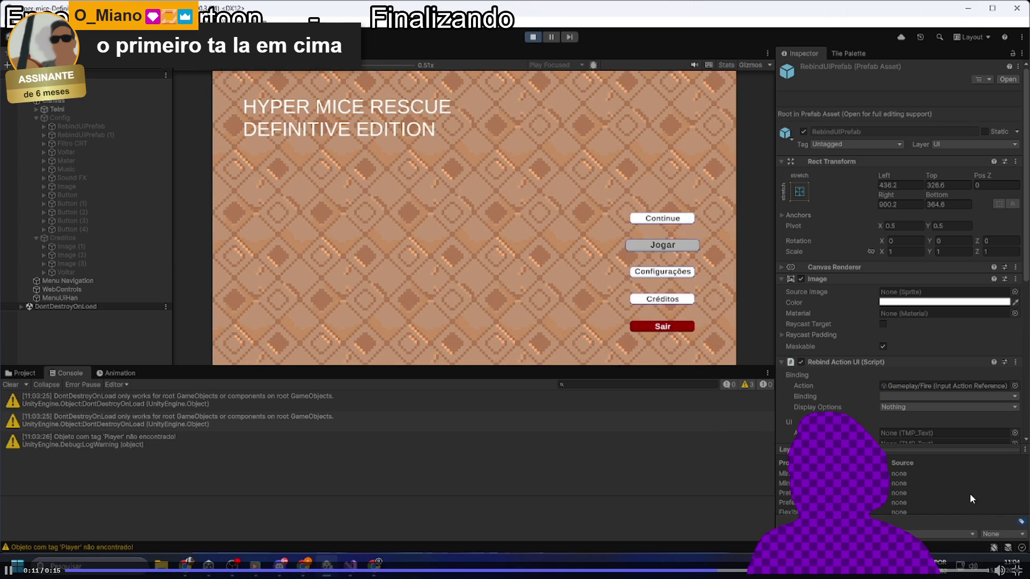
left_click(1016, 571)
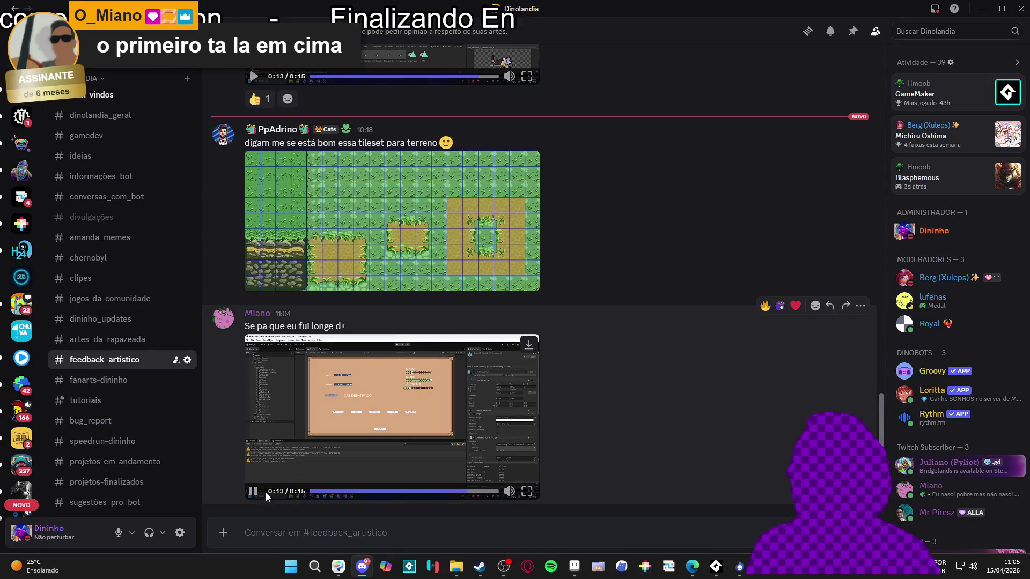
left_click(479, 566)
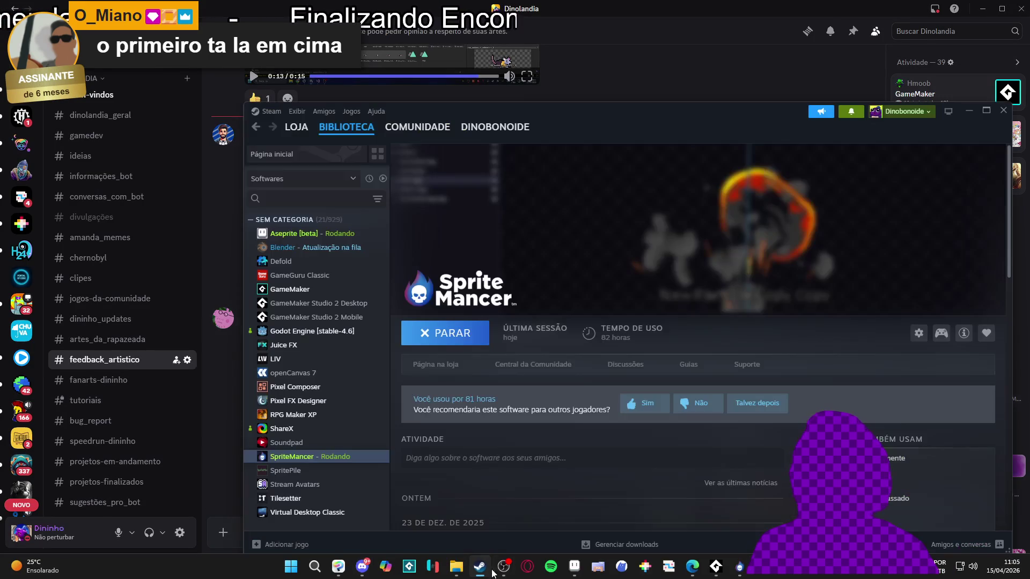
Step: Maximize Steam, search the store for 'shelldiver' and open its page
double_click(596, 111)
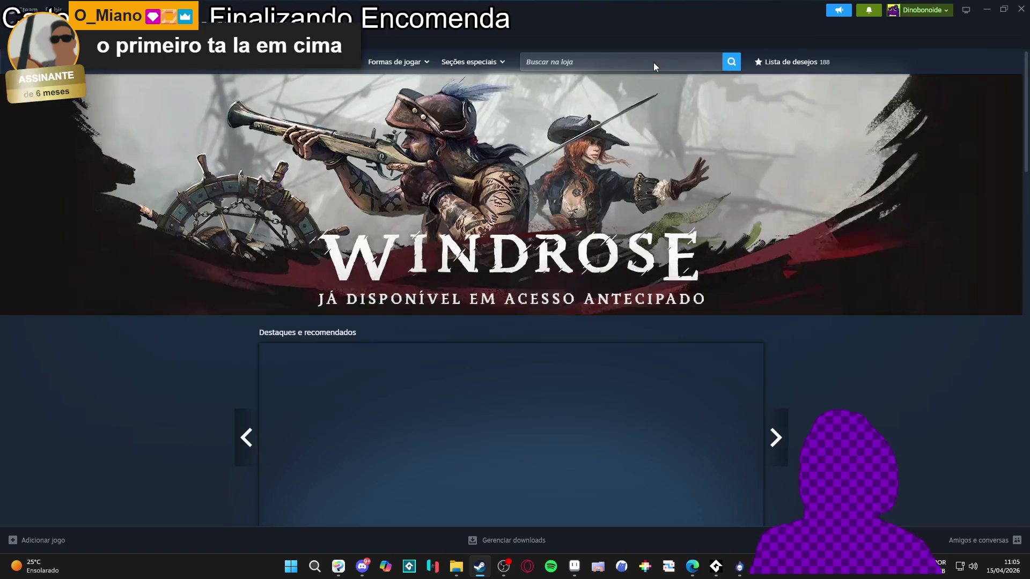
left_click(636, 61)
type("shelldiver")
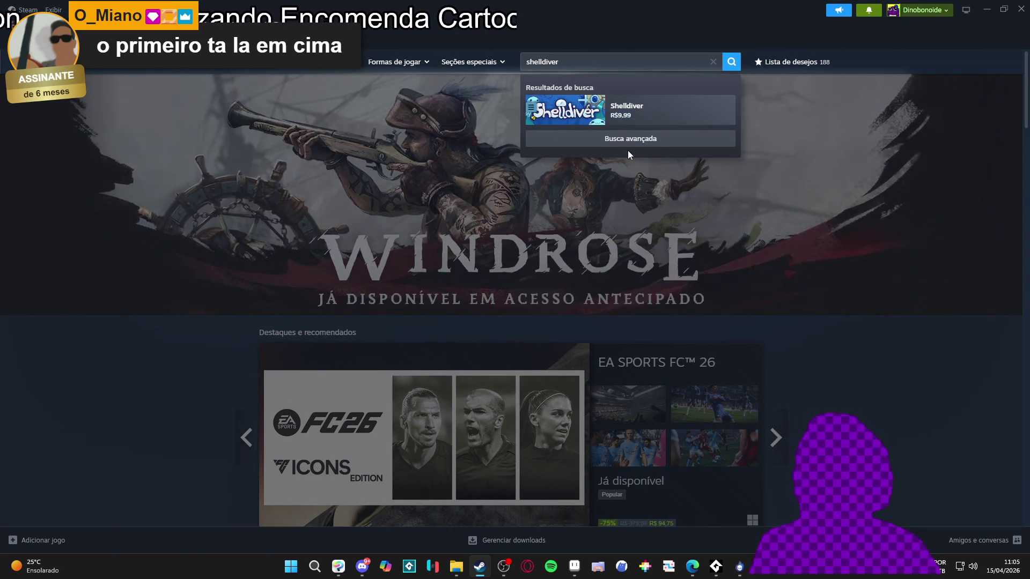
left_click(622, 109)
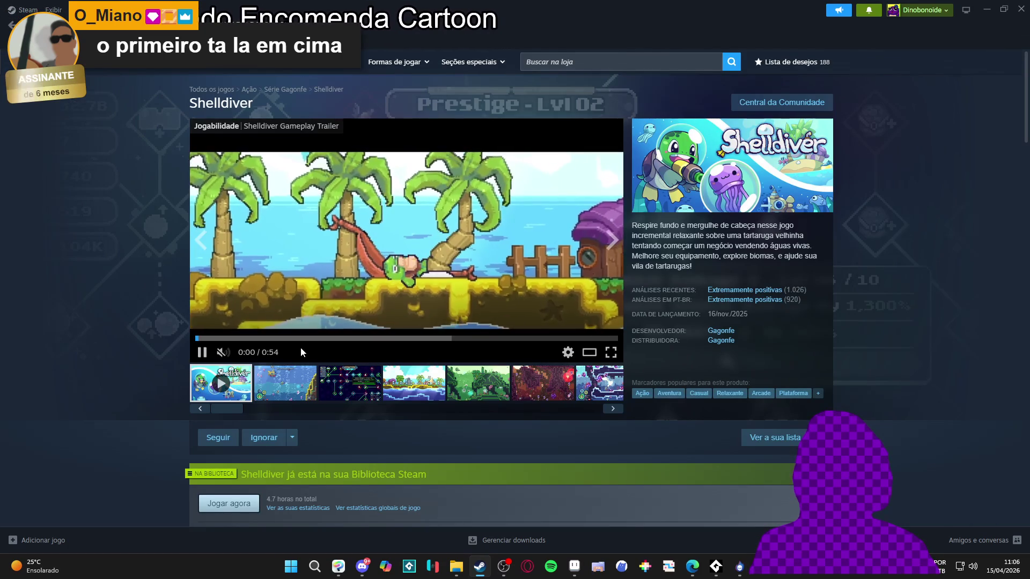
Step: Watch the Shelldiver trailer full screen, then minimize Steam back to Discord
left_click(589, 352)
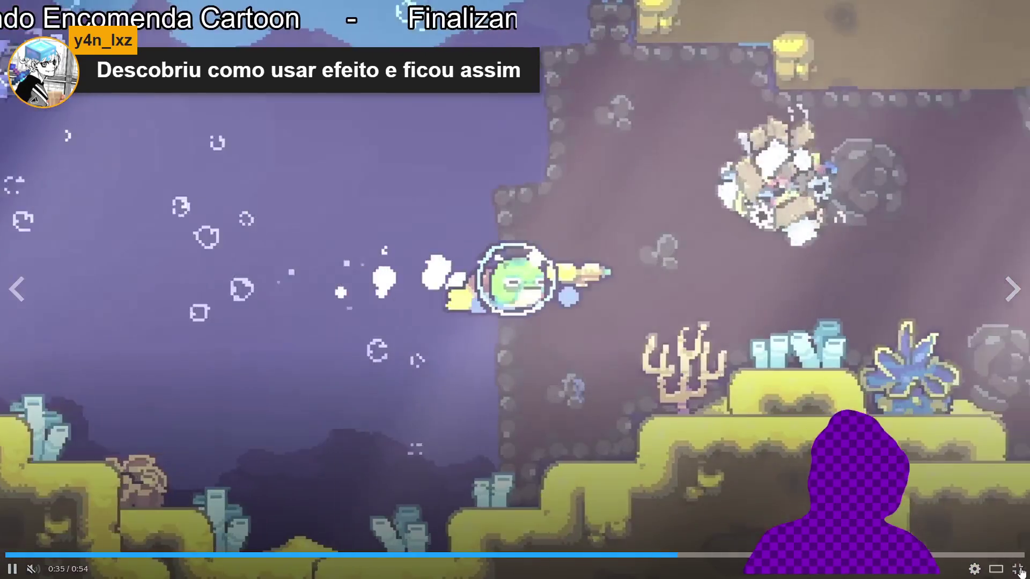
left_click(1016, 569)
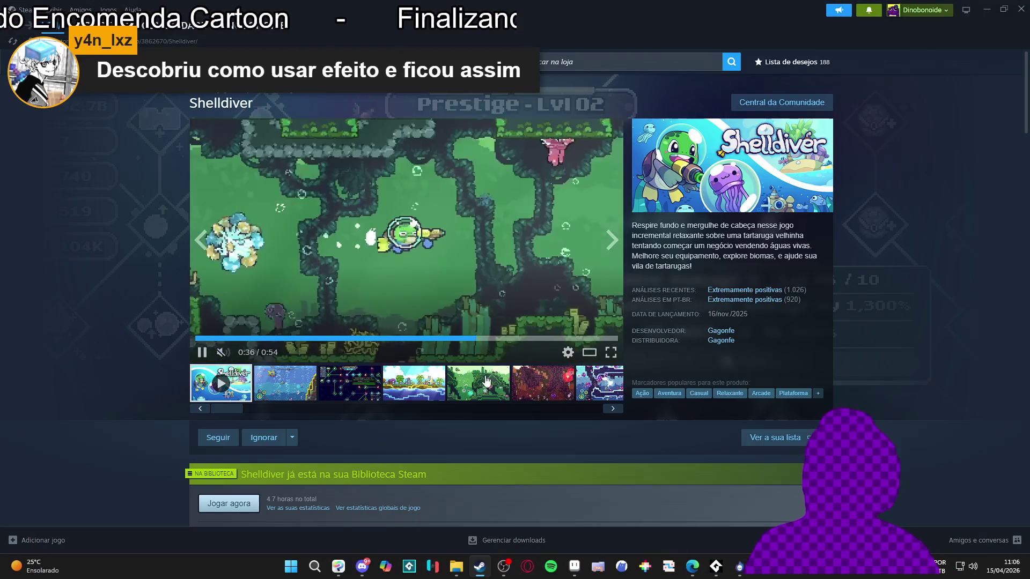
left_click(203, 352)
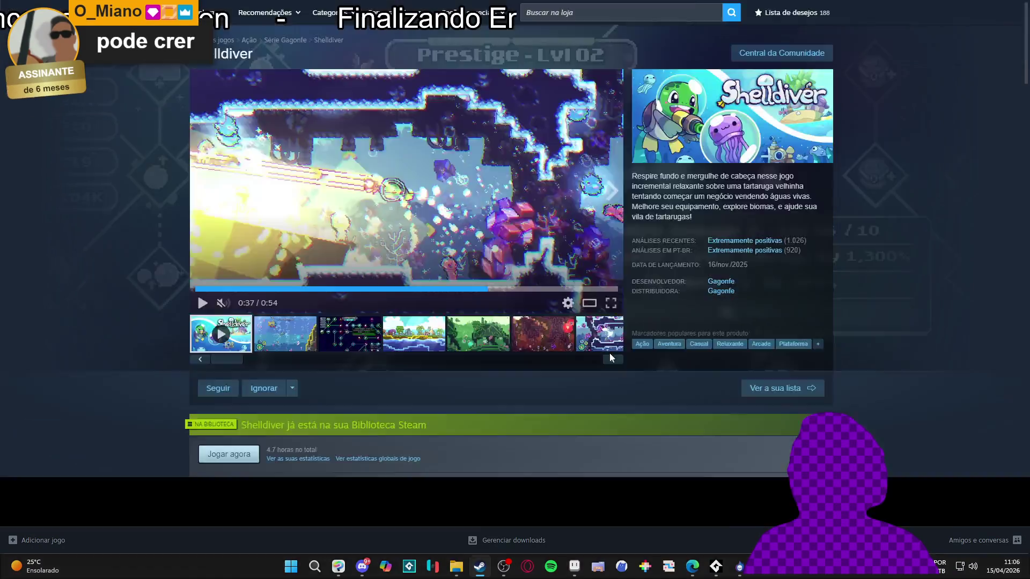
left_click(610, 352)
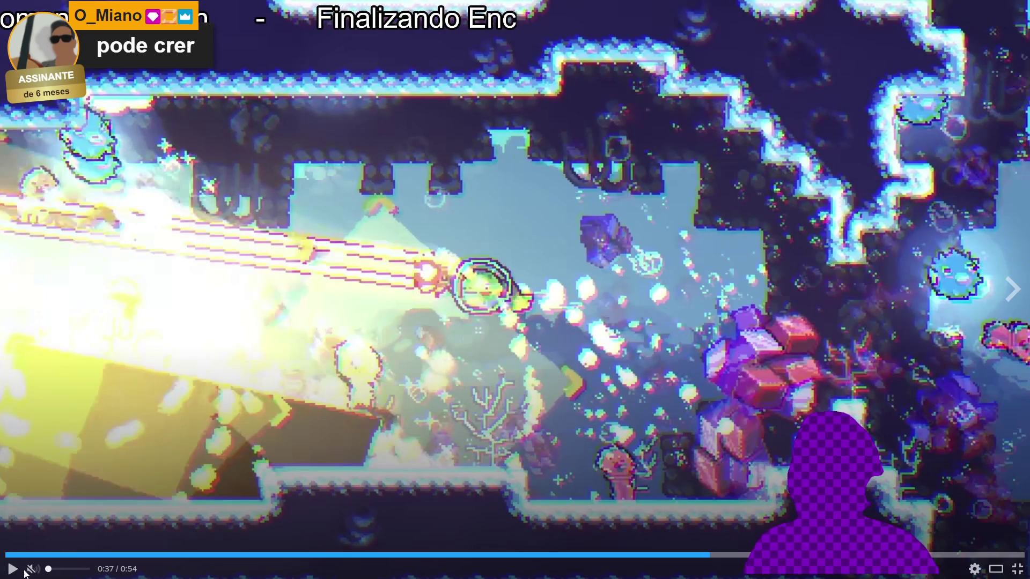
left_click(12, 568)
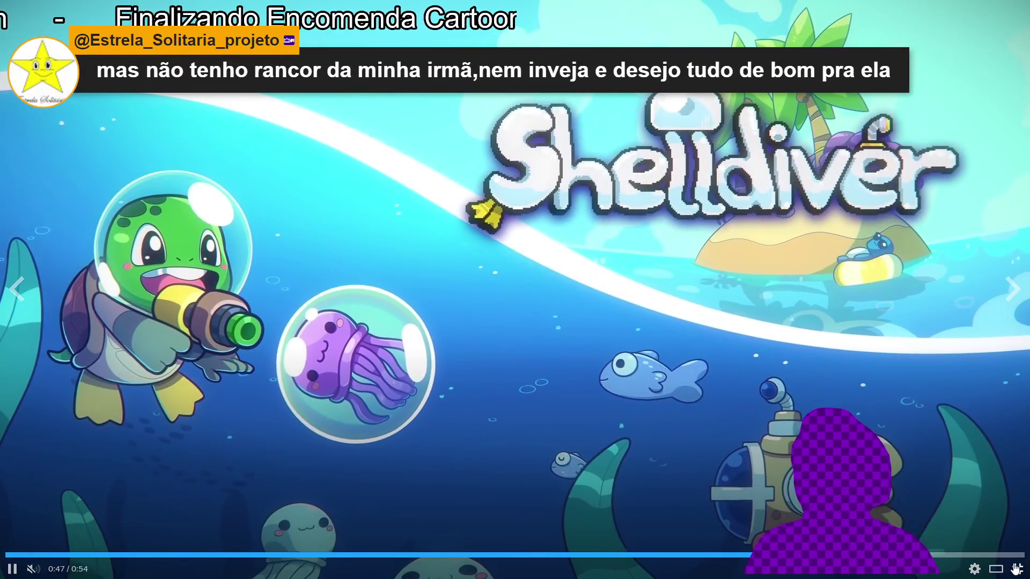
key("Escape")
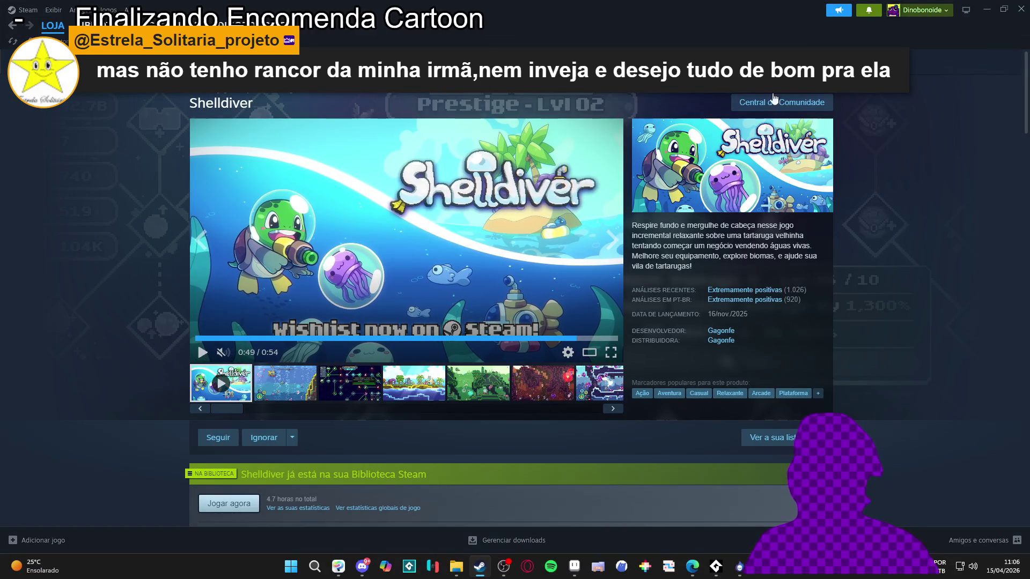
left_click(1021, 9)
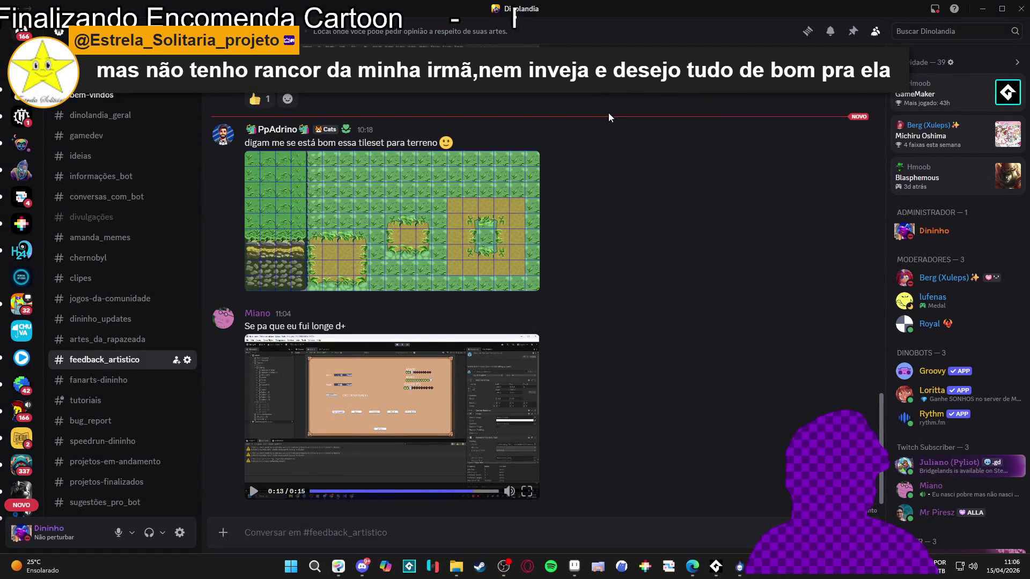
Step: Switch from Discord to SpriteMancer's empty Untitled project
key("alt+Tab")
left_click(739, 567)
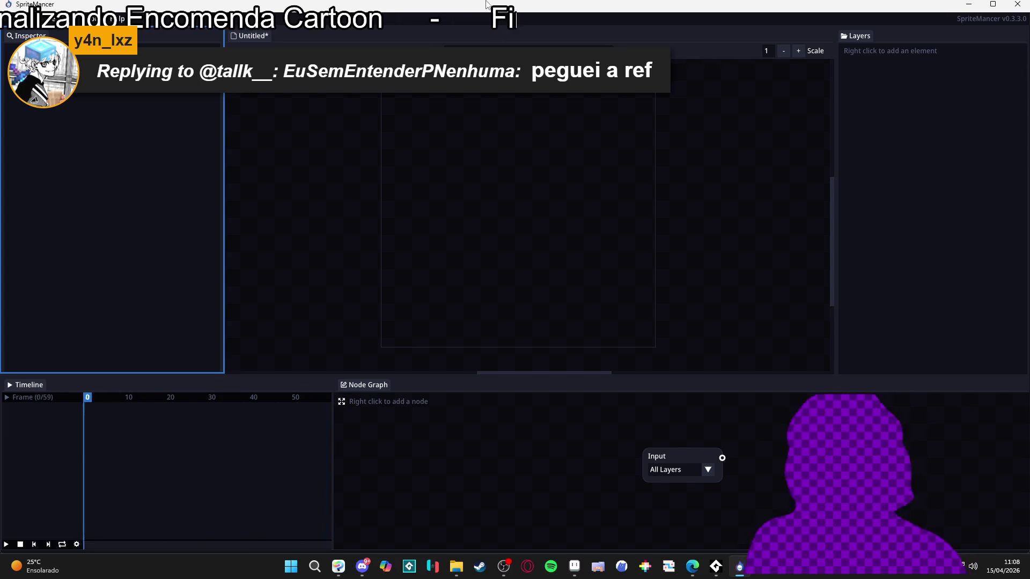
mouse_move(697, 569)
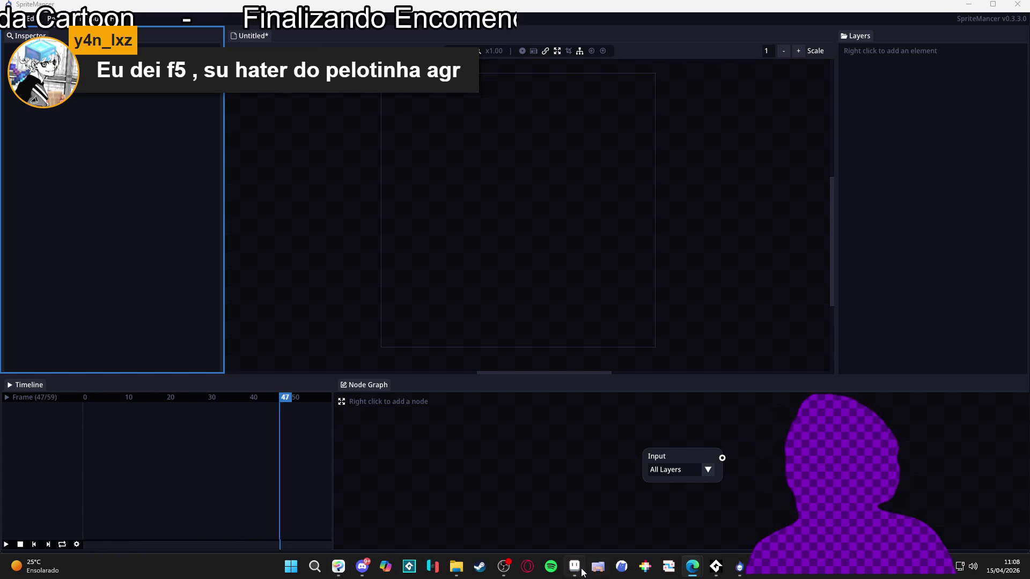
left_click(478, 485)
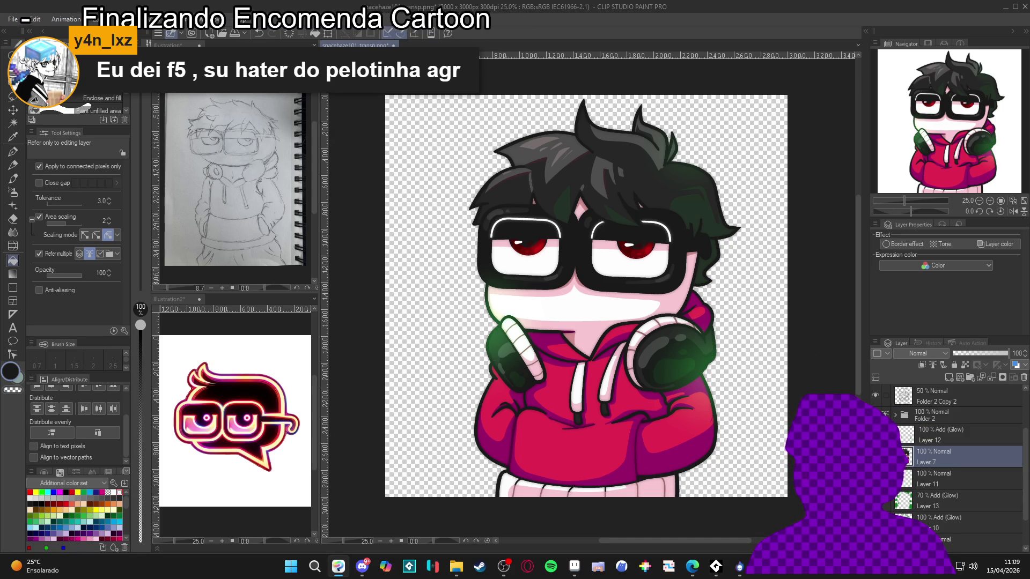
Step: Start a Save As of the illustration as spacehaze101_transp in PNG format
scroll(954, 461, "up", 2)
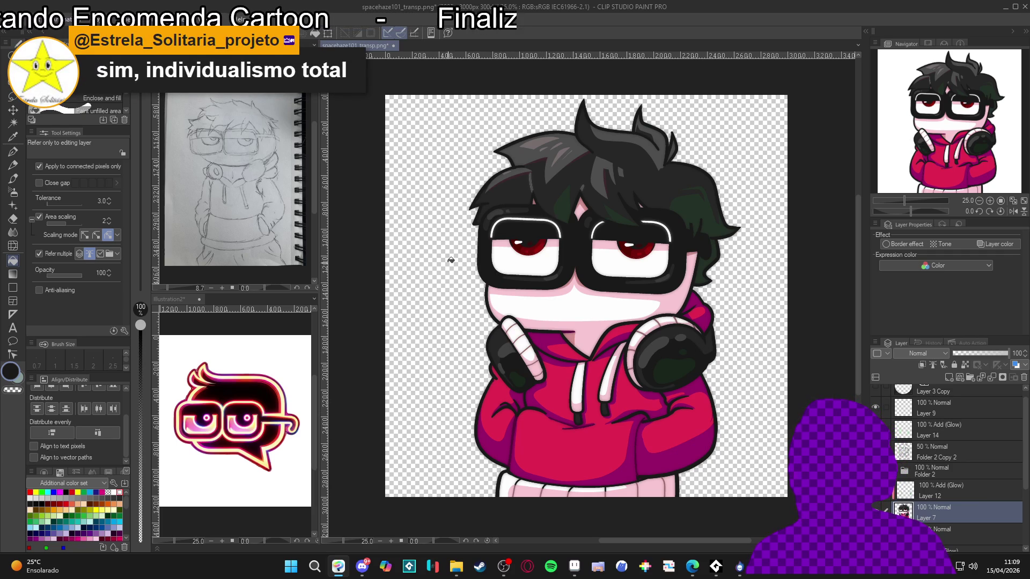
left_click(15, 24)
left_click(64, 128)
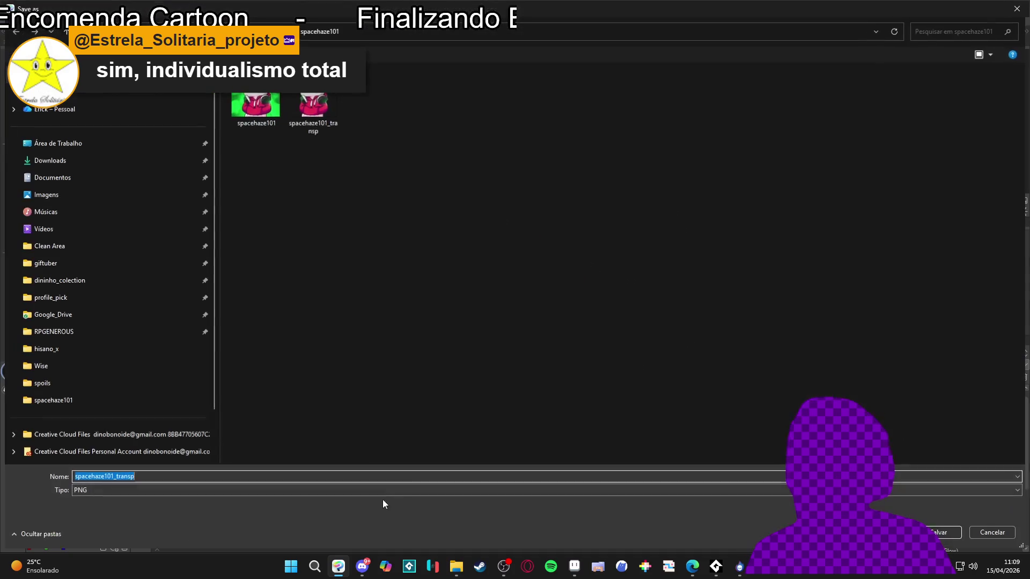
Step: Extend the file name to spacehaze101_transp_no_high and save it as a PNG
left_click(227, 476)
type("_no_high")
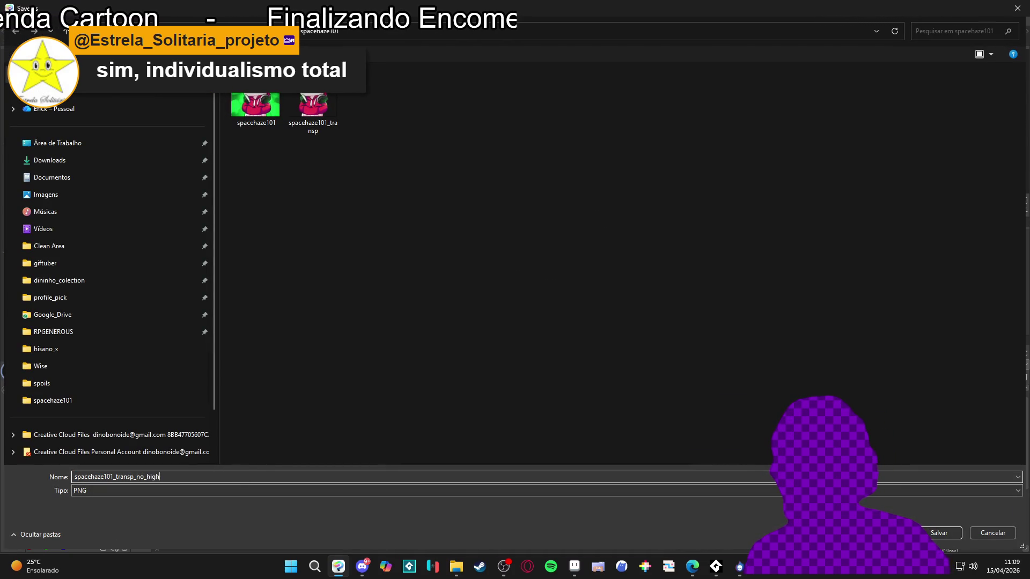
key("Return")
key("Return")
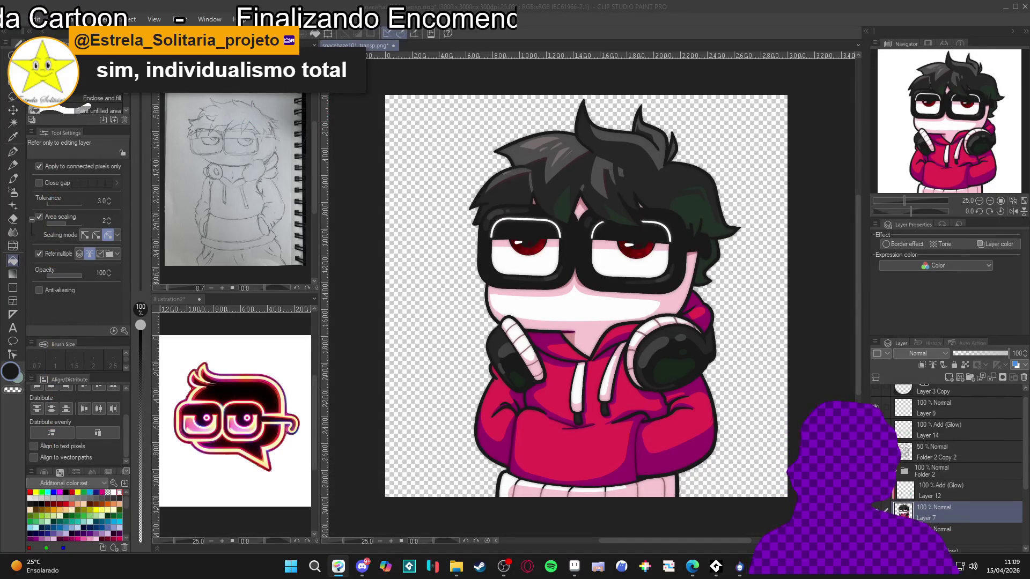